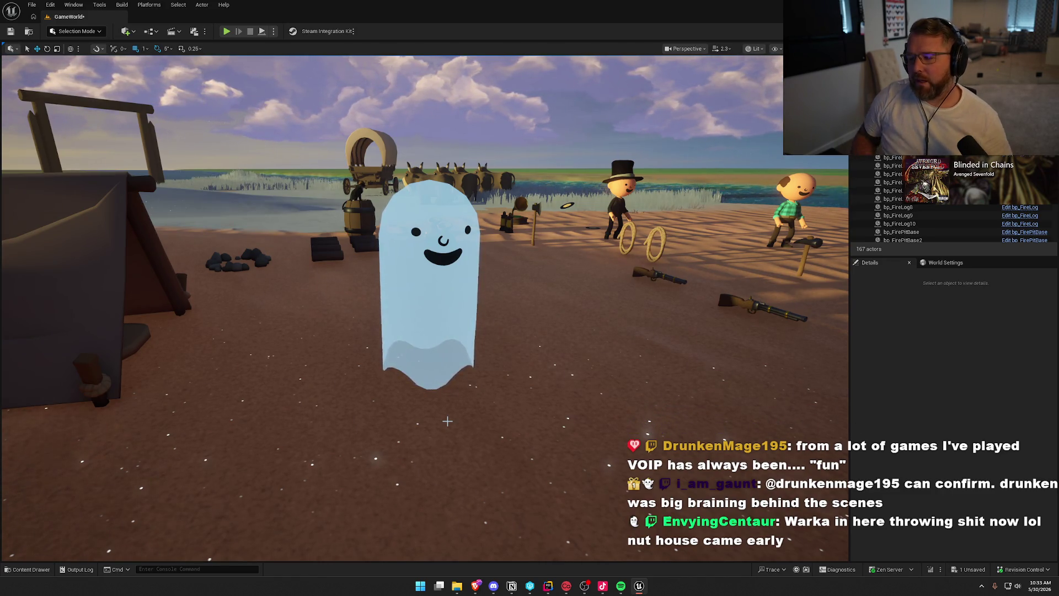
Delete the ghost dead-player actor and save GameWorld, checking out the map.
{"action": "left_click", "coordinate": [429, 300]}
{"action": "key", "text": "Delete"}
{"action": "left_click_drag", "start_coordinate": [429, 301], "coordinate": [506, 382]}
{"action": "key", "text": "ctrl+s"}
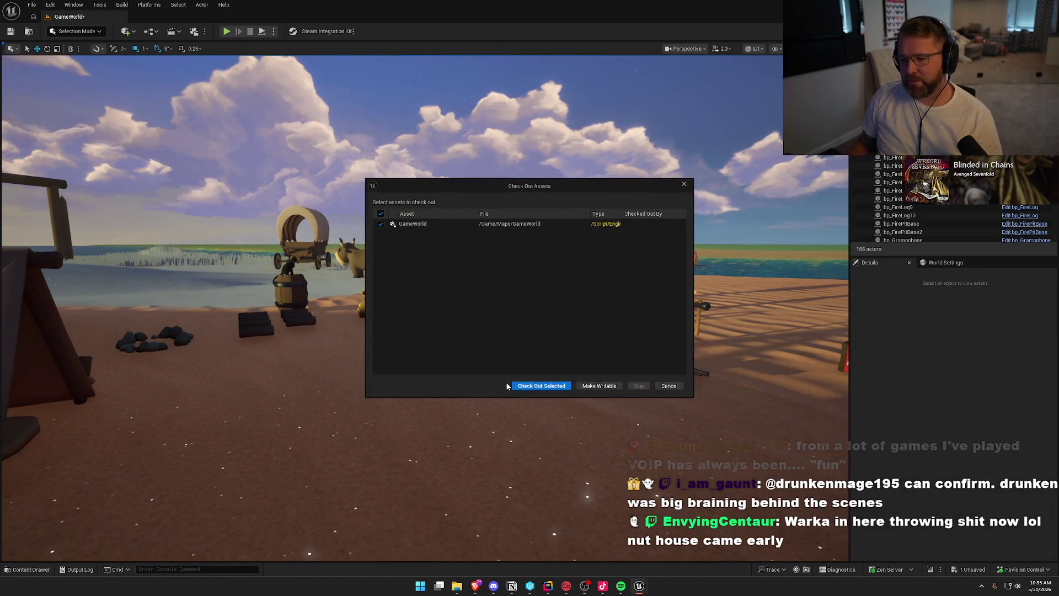
{"action": "left_click", "coordinate": [541, 387]}
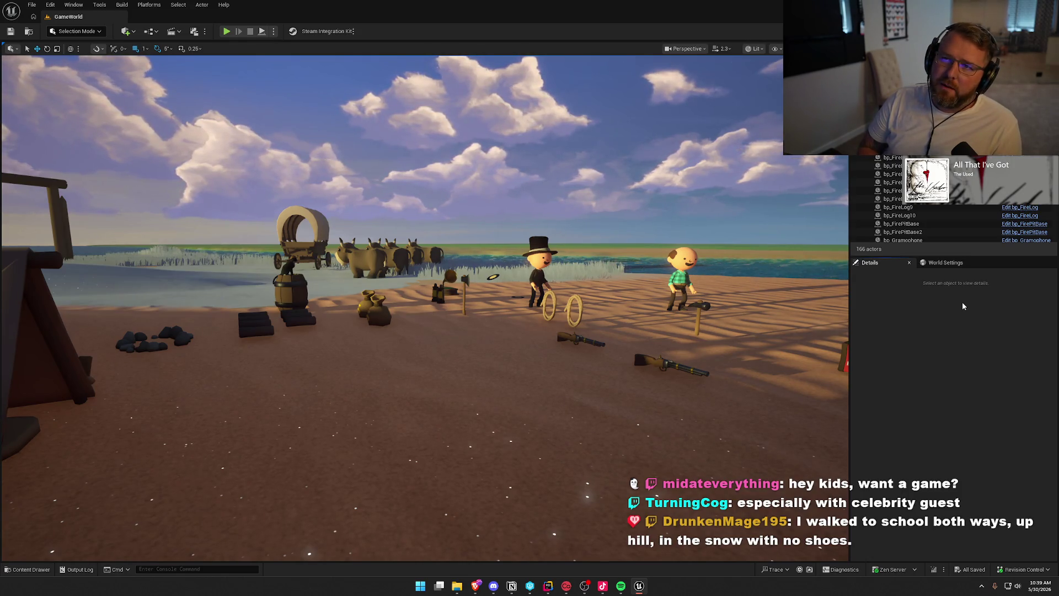
Fly the camera up and forward for an overhead view of the cabin and tent.
{"action": "mouse_move", "coordinate": [497, 331]}
{"action": "left_mouse_down"}
{"action": "mouse_move", "coordinate": [475, 275]}
{"action": "mouse_move", "coordinate": [452, 287]}
{"action": "left_mouse_up"}
{"action": "left_click_drag", "start_coordinate": [556, 287], "coordinate": [556, 258]}
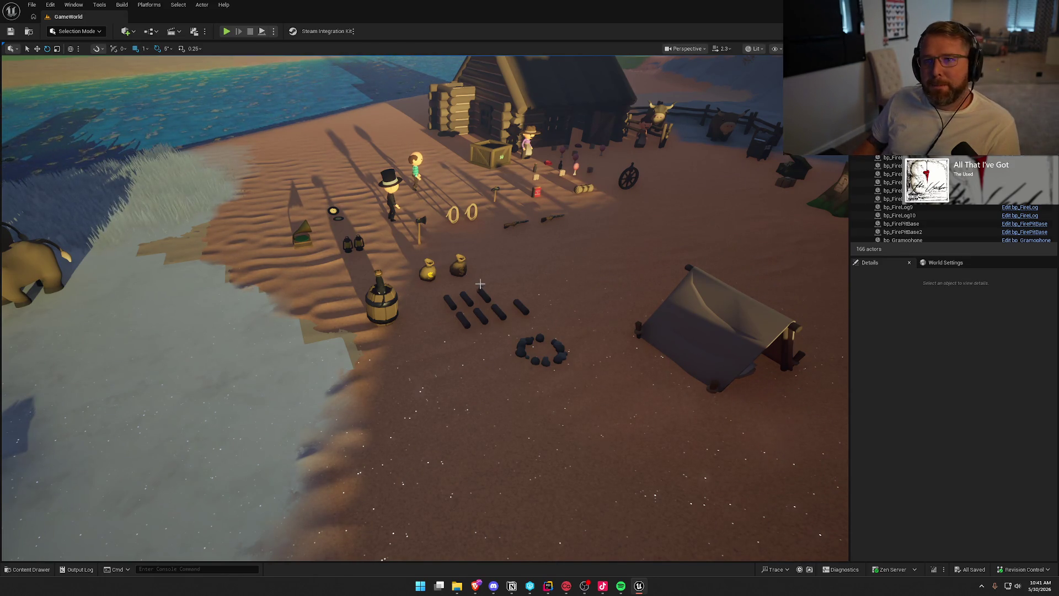
{"action": "left_click_drag", "start_coordinate": [460, 269], "coordinate": [459, 274]}
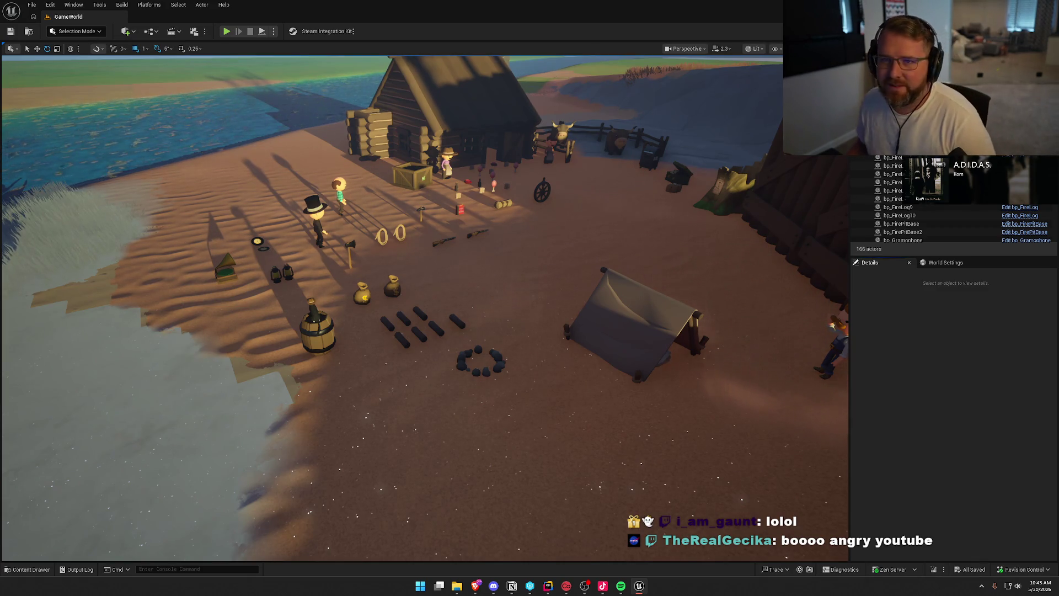
Open the Content Drawer at Content/Logic/Player showing bp_Player and PC_InGame.
{"action": "scroll", "coordinate": [425, 308], "scroll_direction": "down", "scroll_amount": 5}
{"action": "scroll", "coordinate": [525, 409], "scroll_direction": "up", "scroll_amount": 5}
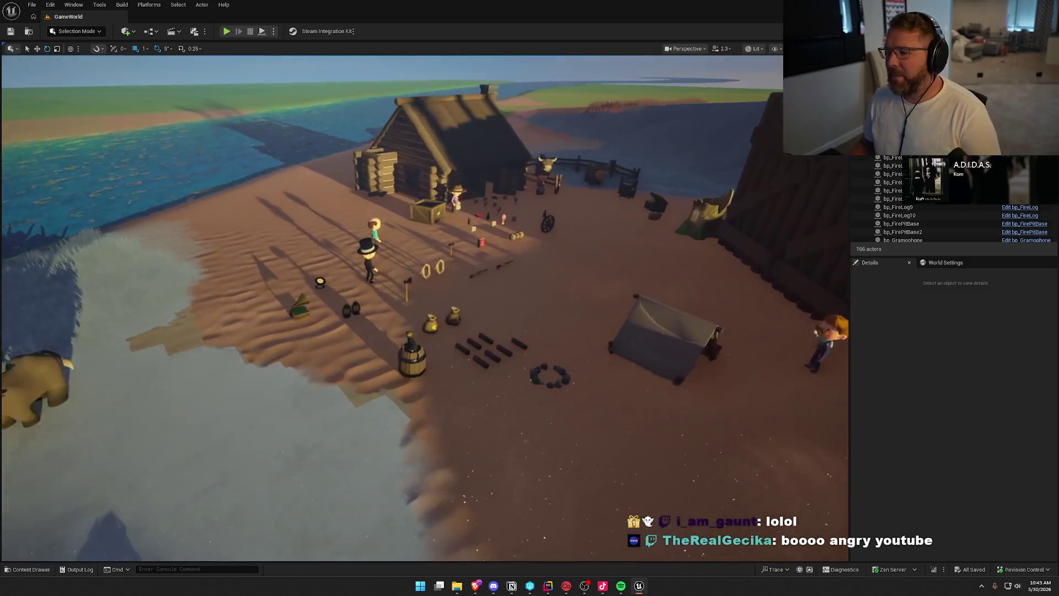
{"action": "key", "text": "ctrl+space"}
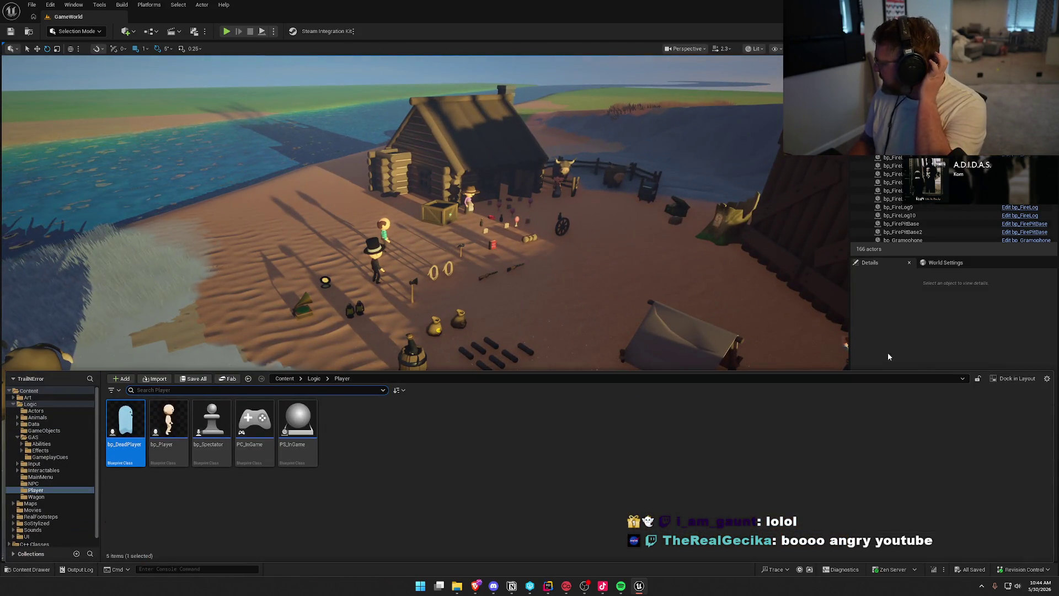
Close the Content Drawer to clear the level view.
{"action": "left_click", "coordinate": [955, 354]}
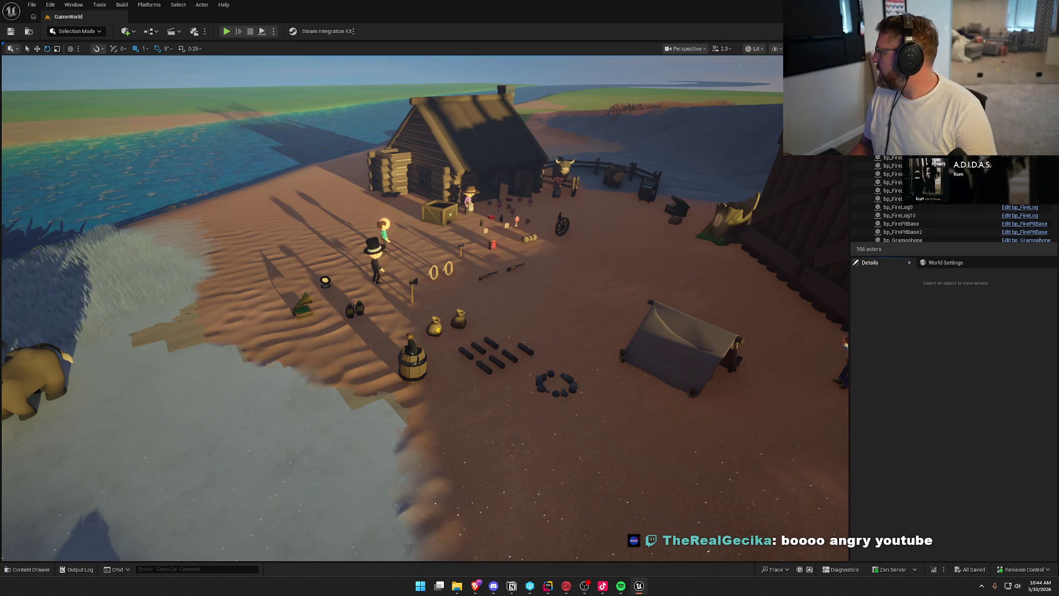
{"action": "key", "text": "ctrl+space"}
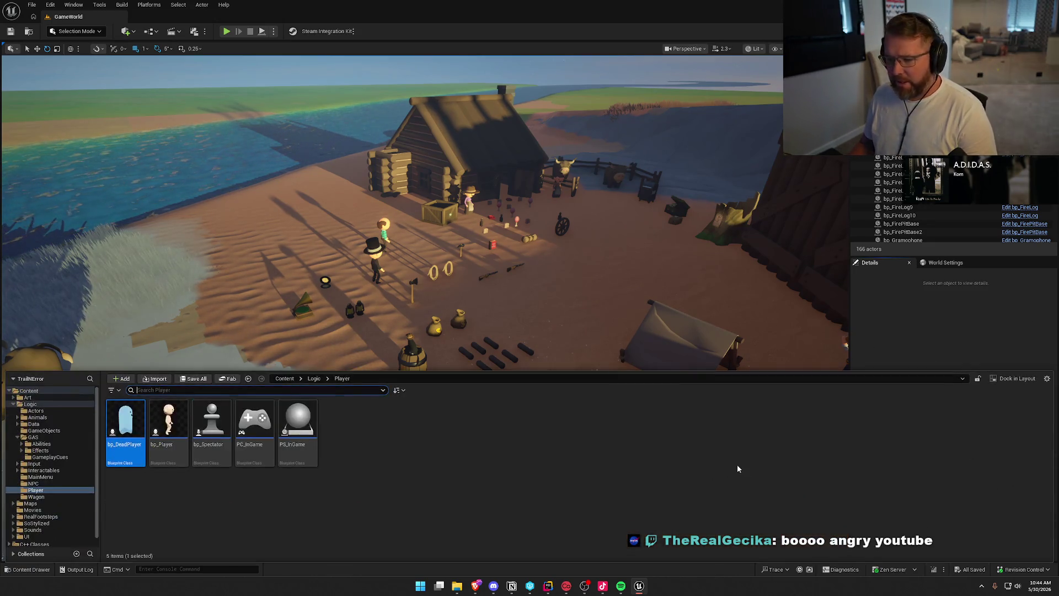
{"action": "key", "text": "ctrl+space"}
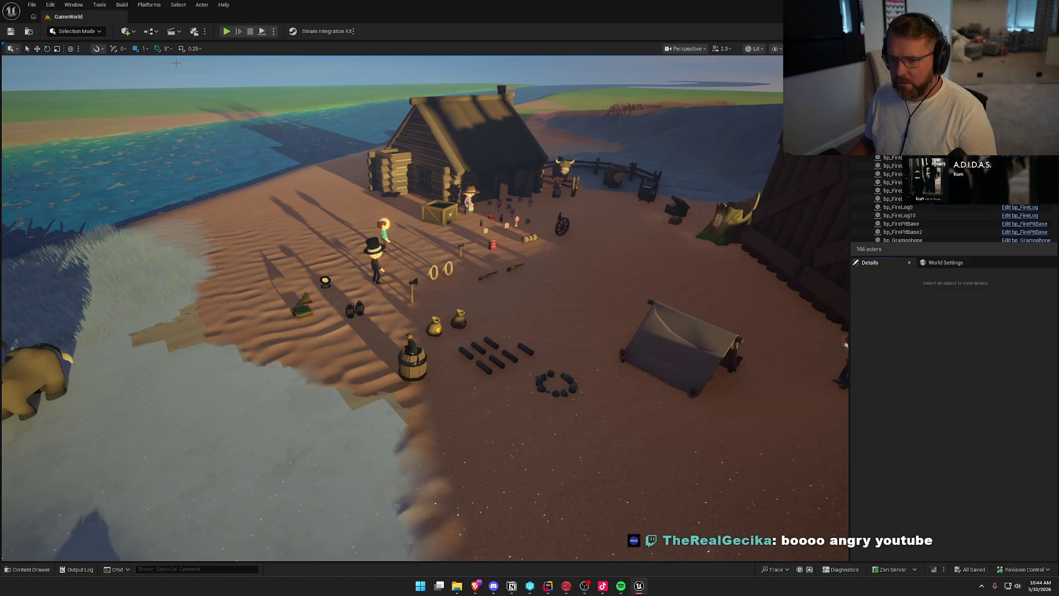
Select BP_StylizedSky, scroll its Details to 08 Sounds, and open the S_TimeSkip sound.
{"action": "left_click", "coordinate": [176, 63]}
{"action": "scroll", "coordinate": [882, 512], "scroll_direction": "down", "scroll_amount": 10}
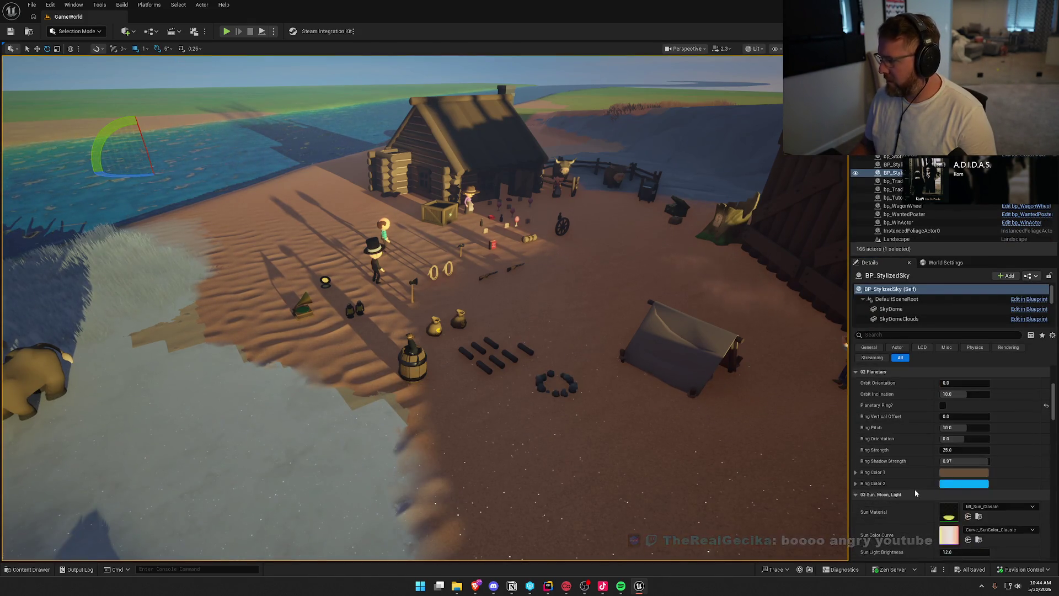
{"action": "scroll", "coordinate": [916, 479], "scroll_direction": "down", "scroll_amount": 10}
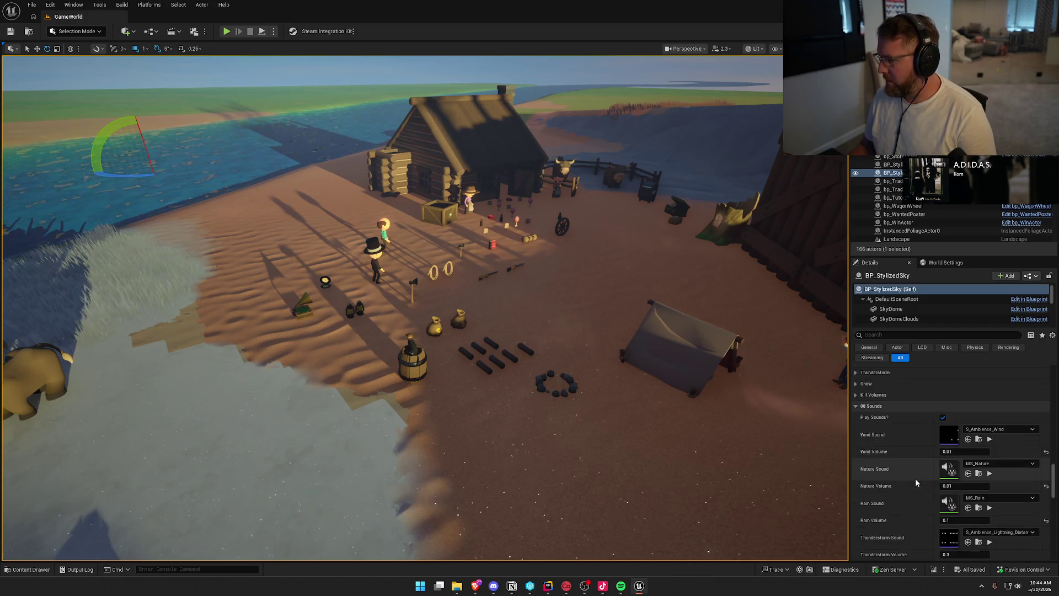
{"action": "scroll", "coordinate": [915, 482], "scroll_direction": "down", "scroll_amount": 2}
{"action": "scroll", "coordinate": [913, 497], "scroll_direction": "down", "scroll_amount": 1}
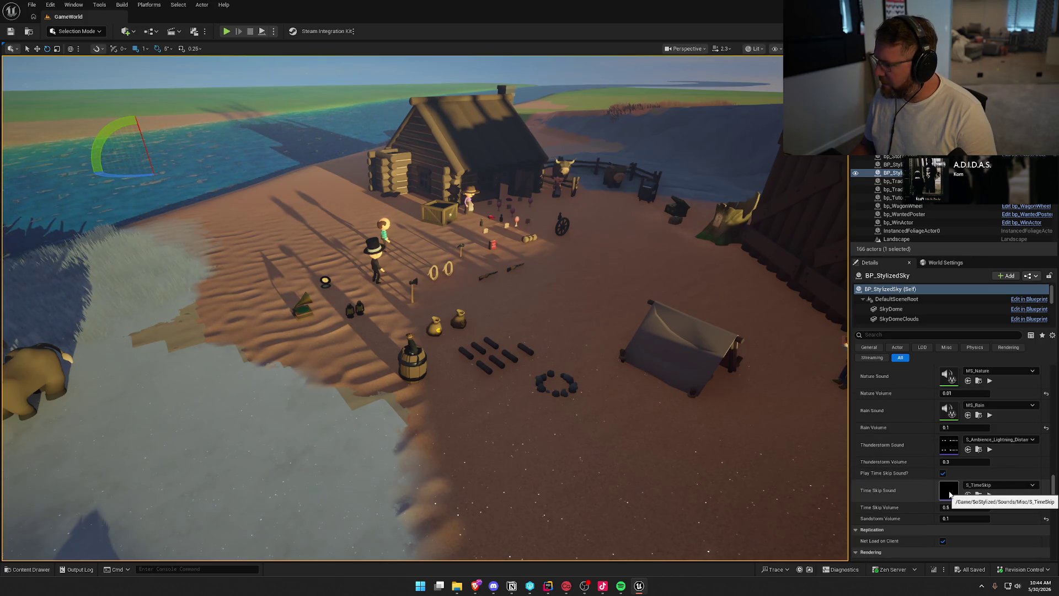
{"action": "double_click", "coordinate": [950, 494]}
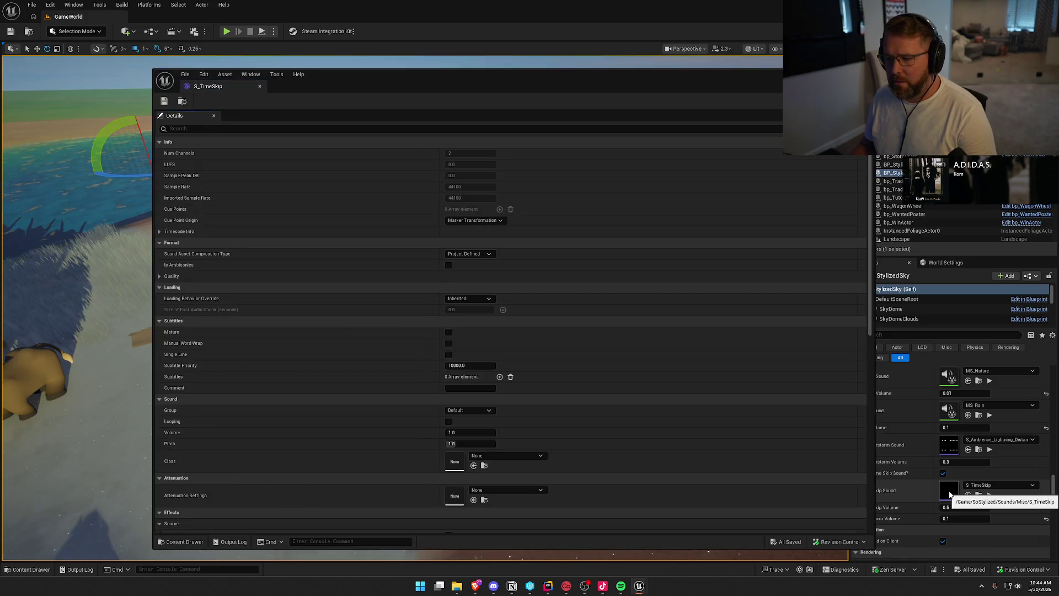
Set S_TimeSkip's sound Class to SFX and browse to the SoStylized Sounds folders.
{"action": "left_click", "coordinate": [514, 390]}
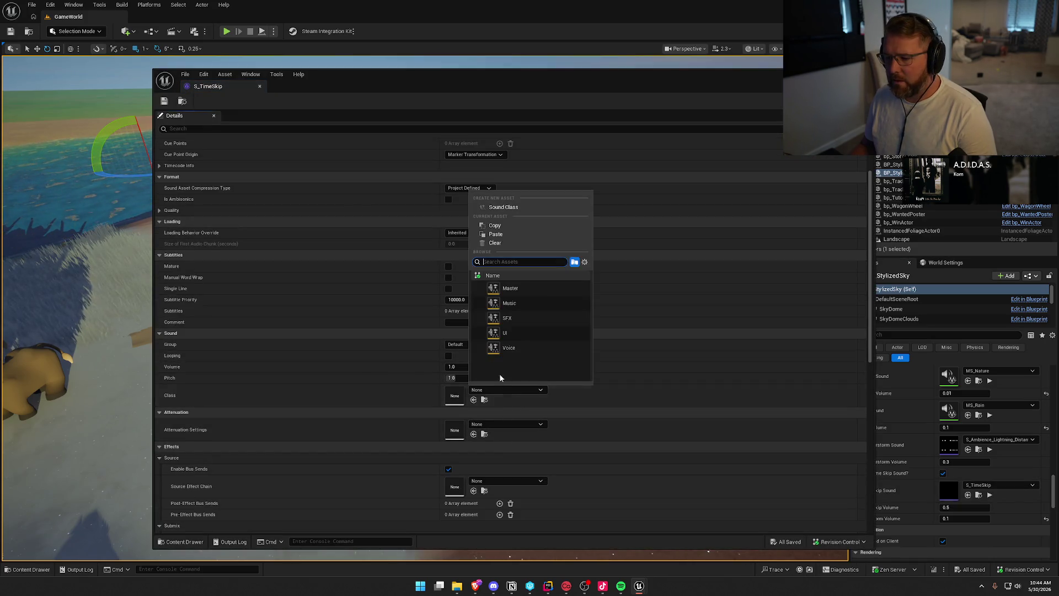
{"action": "left_click", "coordinate": [525, 319]}
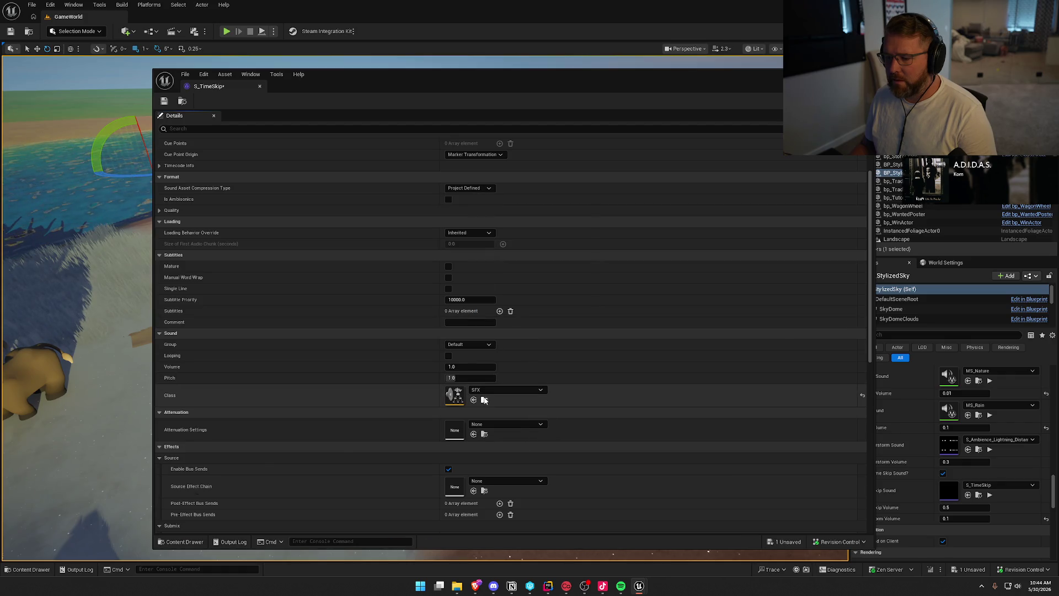
{"action": "left_click", "coordinate": [484, 399]}
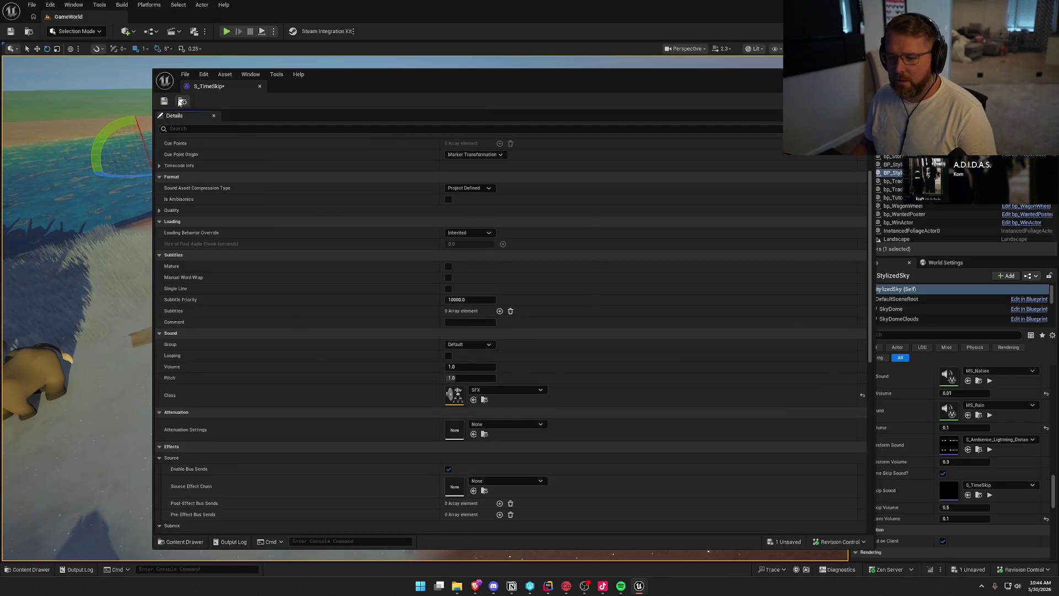
{"action": "left_click", "coordinate": [182, 101]}
{"action": "left_click", "coordinate": [182, 465]}
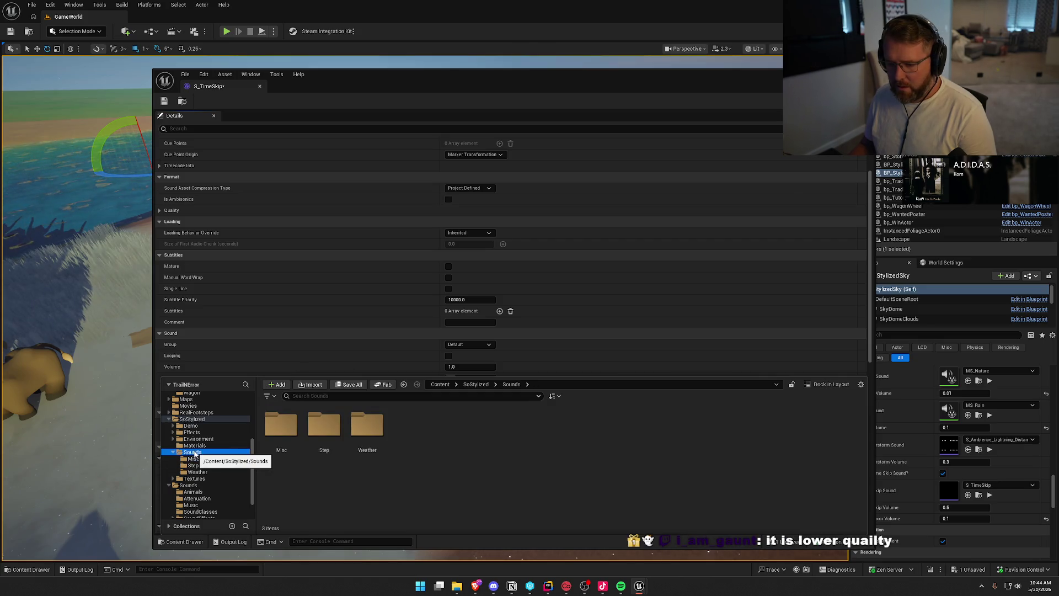
Delete the four dirt footstep sounds, including SC_Steps_Dirt, from the Step folder.
{"action": "key", "text": "Up"}
{"action": "left_click", "coordinate": [193, 466]}
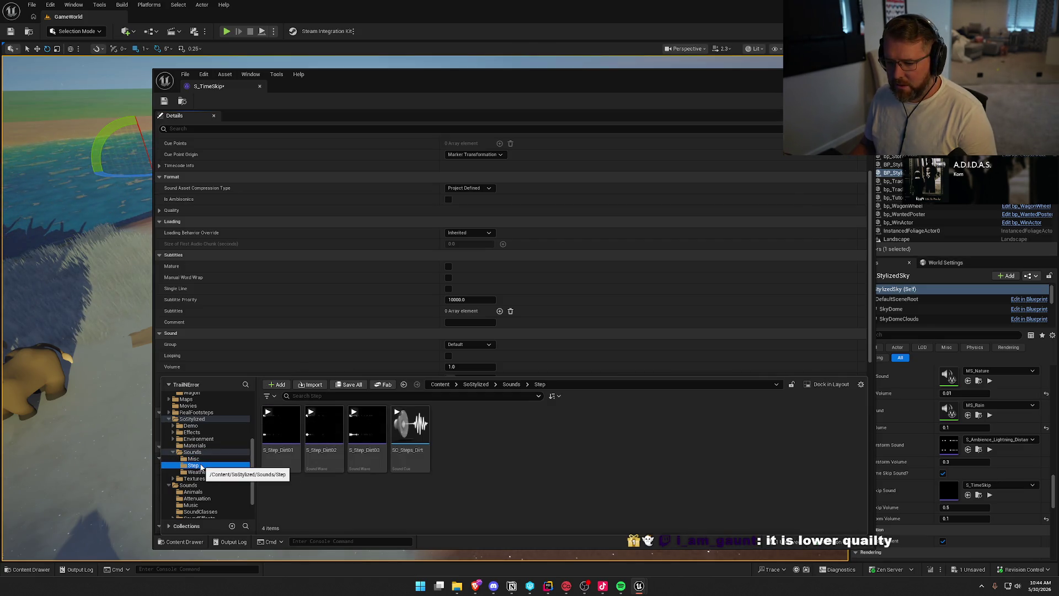
{"action": "left_click", "coordinate": [422, 469]}
{"action": "key", "text": "ctrl+a"}
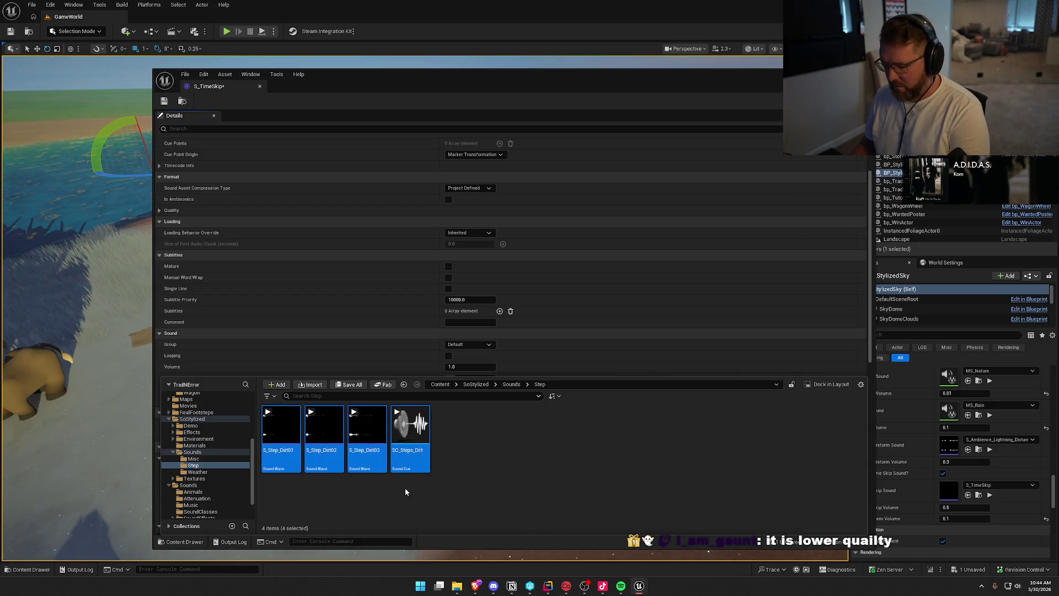
{"action": "key", "text": "Delete"}
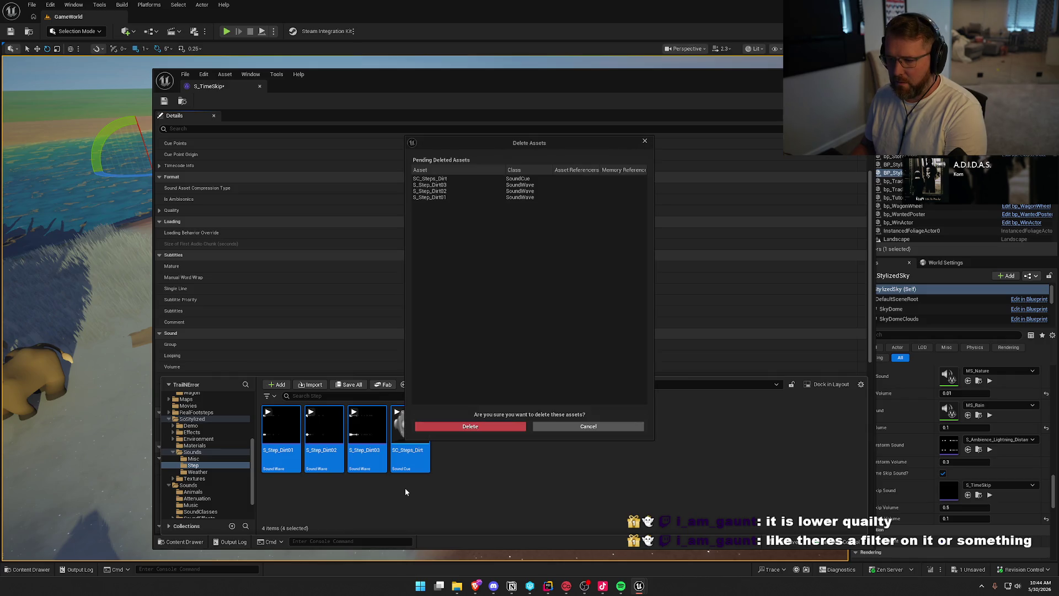
{"action": "left_click", "coordinate": [470, 427]}
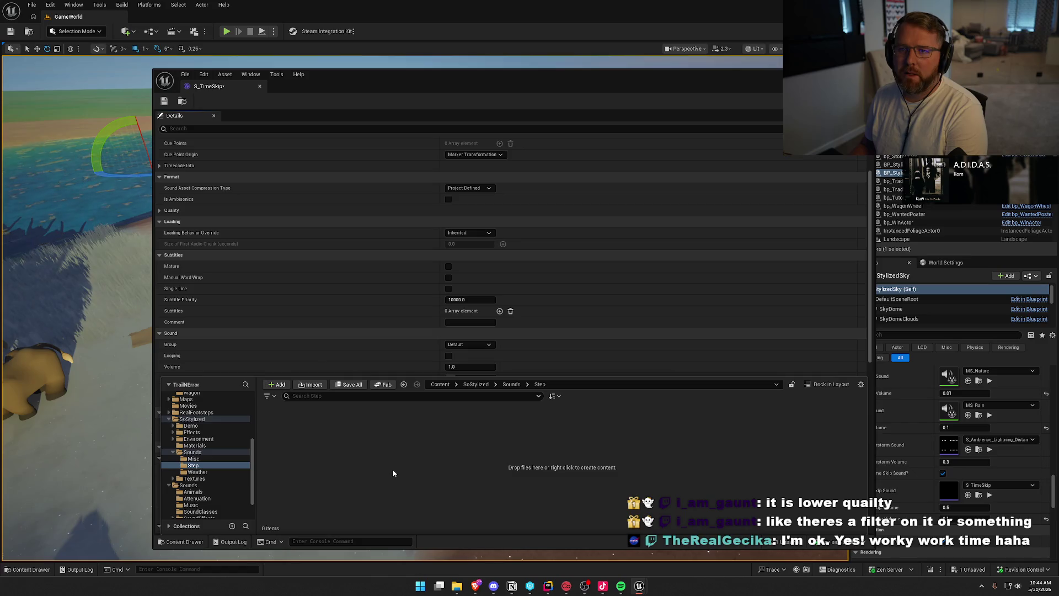
Browse the Weather sounds, then check out and save S_TimeSkip.
{"action": "left_click", "coordinate": [199, 472]}
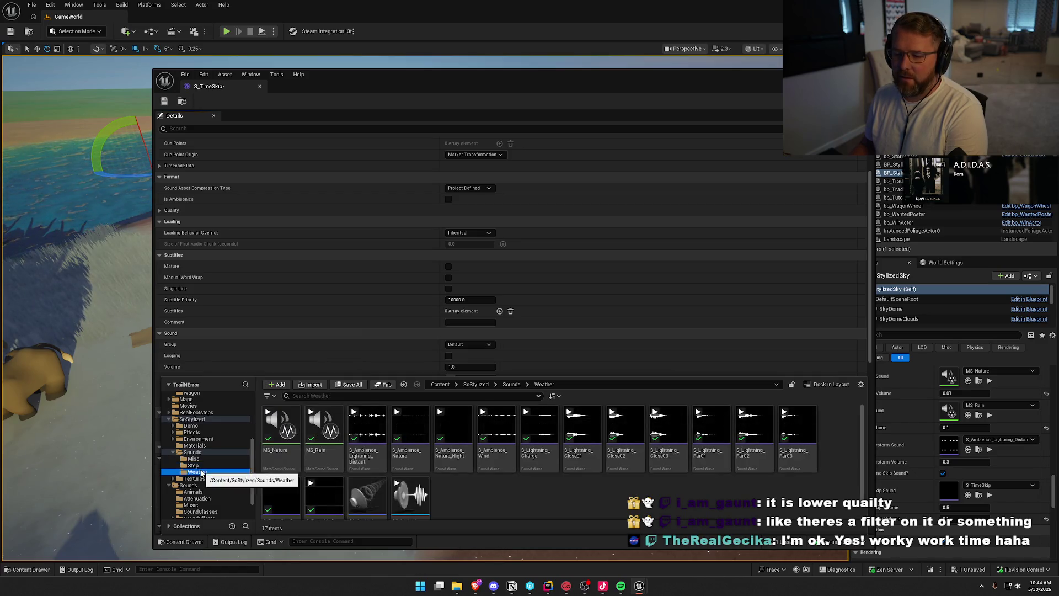
{"action": "scroll", "coordinate": [461, 494], "scroll_direction": "down", "scroll_amount": 1}
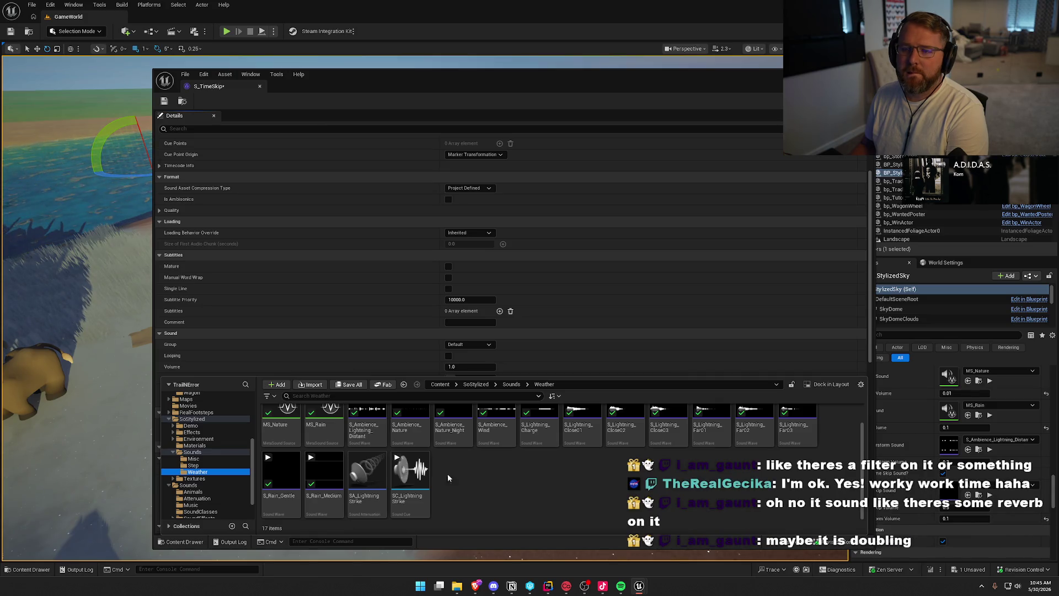
{"action": "left_click", "coordinate": [164, 101]}
{"action": "key", "text": "Return"}
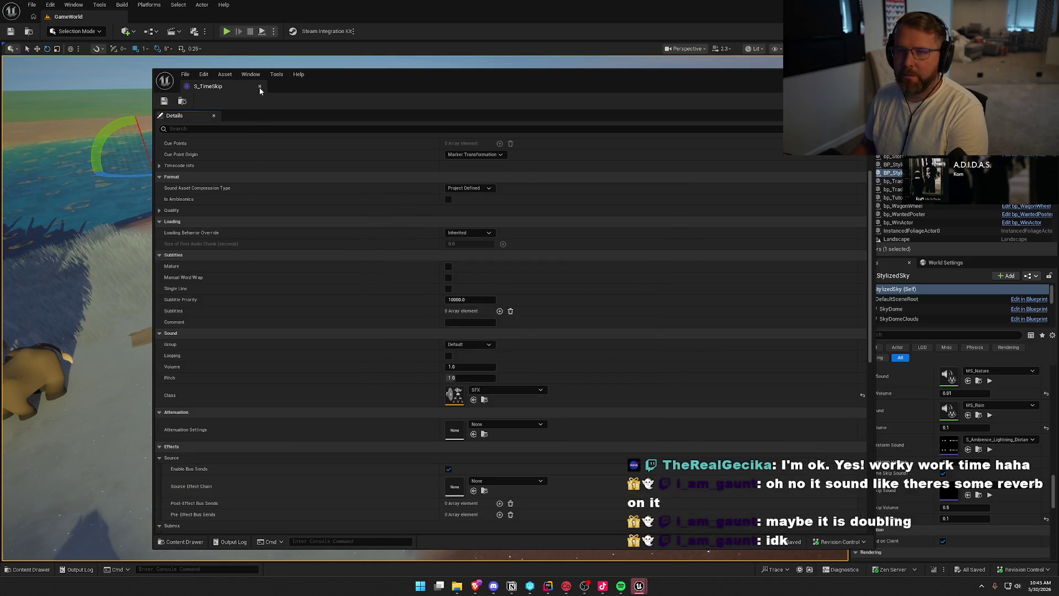
Close the S_TimeSkip sound editor and deselect BP_StylizedSky.
{"action": "left_click", "coordinate": [260, 86]}
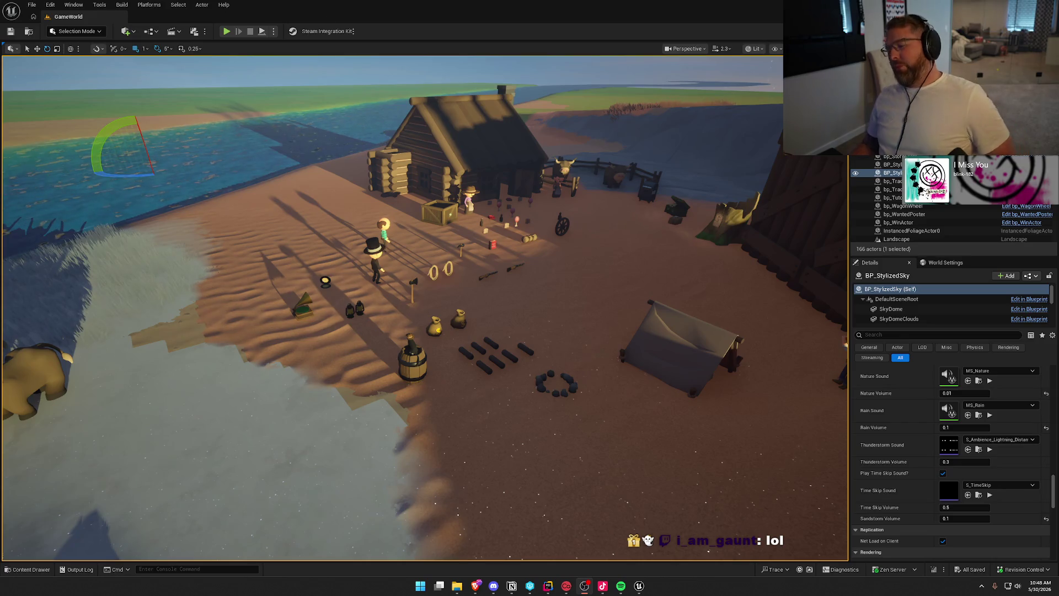
{"action": "key", "text": "Escape"}
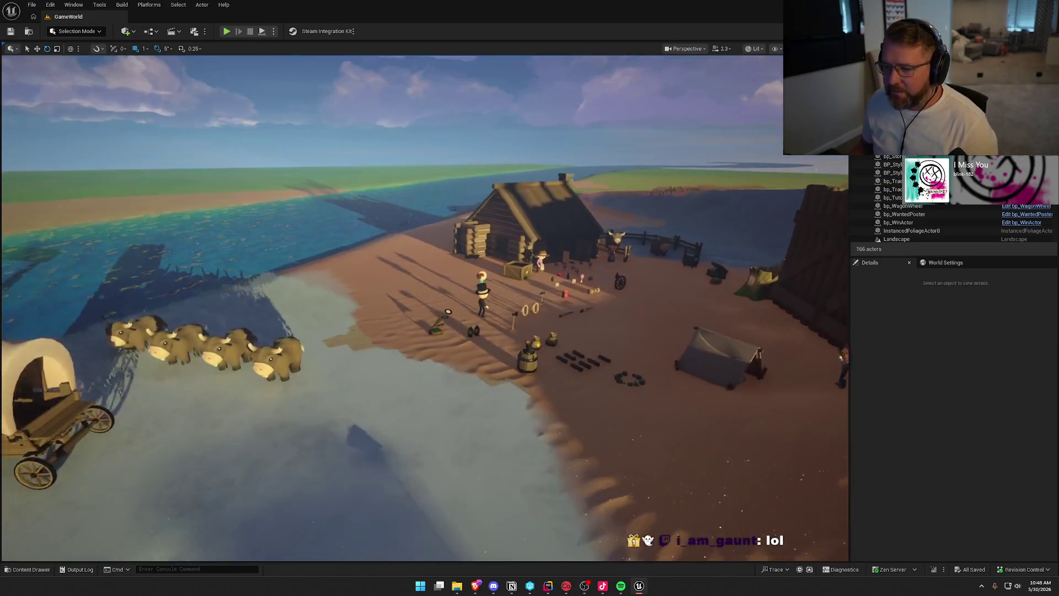
Go to Content/Logic/GameObjects in the Content Drawer and open the GI_Main blueprint.
{"action": "scroll", "coordinate": [440, 408], "scroll_direction": "down", "scroll_amount": 5}
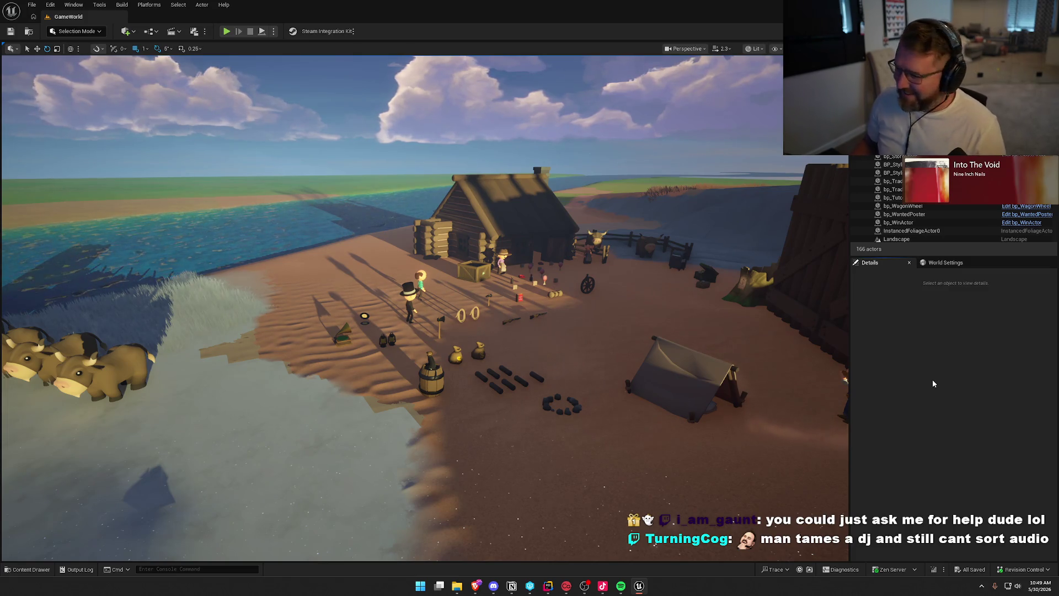
{"action": "key", "text": "ctrl+space"}
{"action": "key", "text": "alt+Left"}
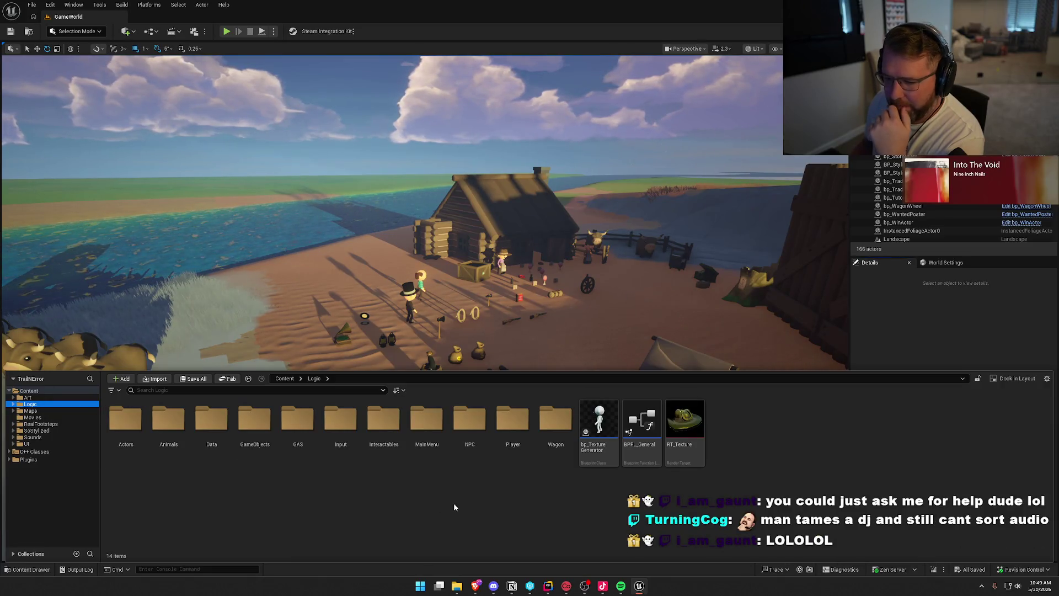
{"action": "double_click", "coordinate": [254, 419]}
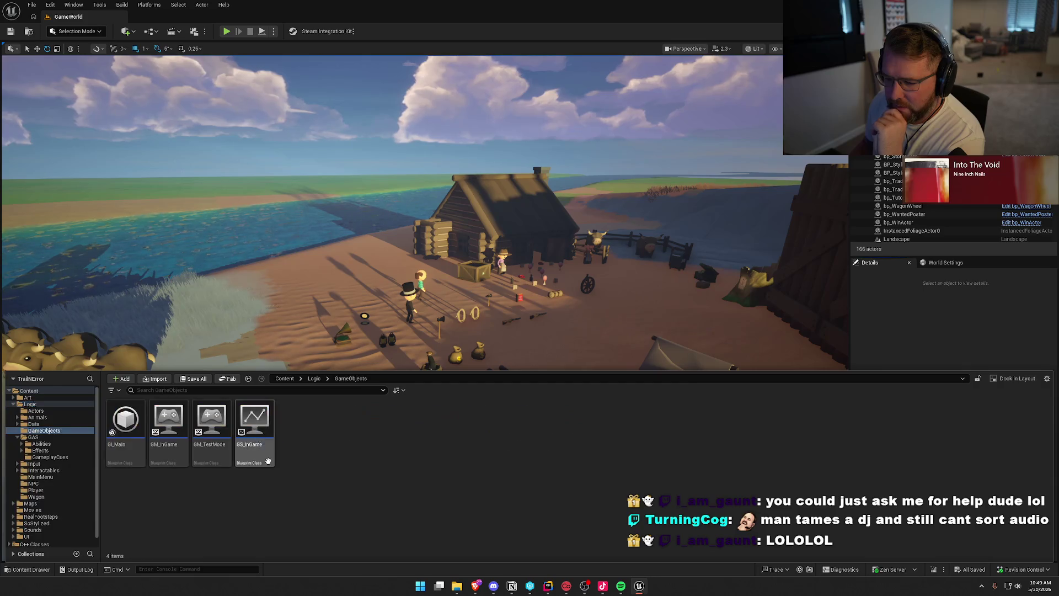
{"action": "double_click", "coordinate": [125, 420]}
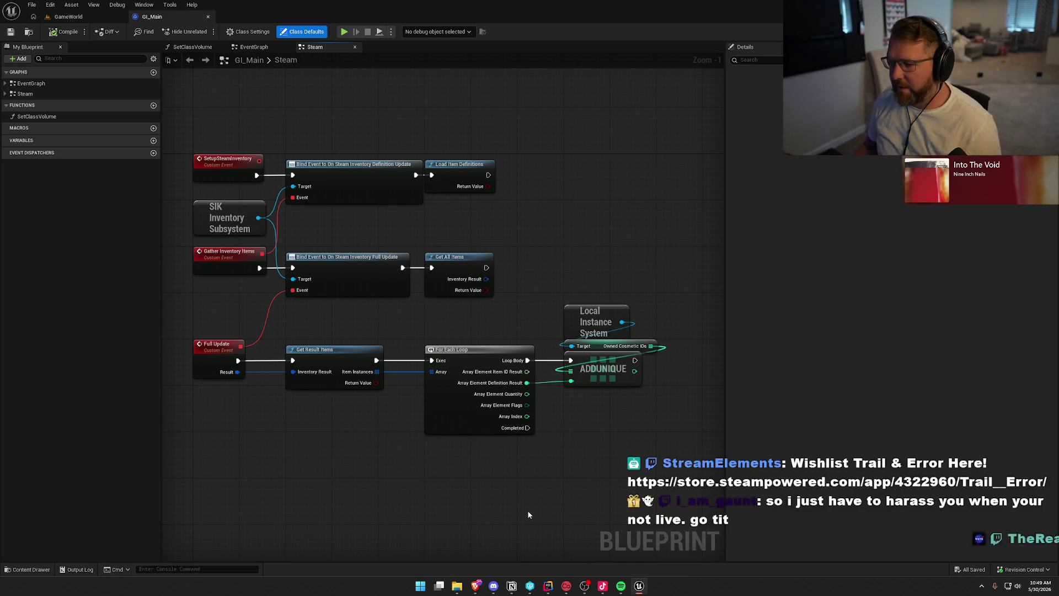
Nudge the GI_Main Steam graph upward, then switch to the Rider code editor.
{"action": "left_click_drag", "start_coordinate": [538, 487], "coordinate": [534, 461]}
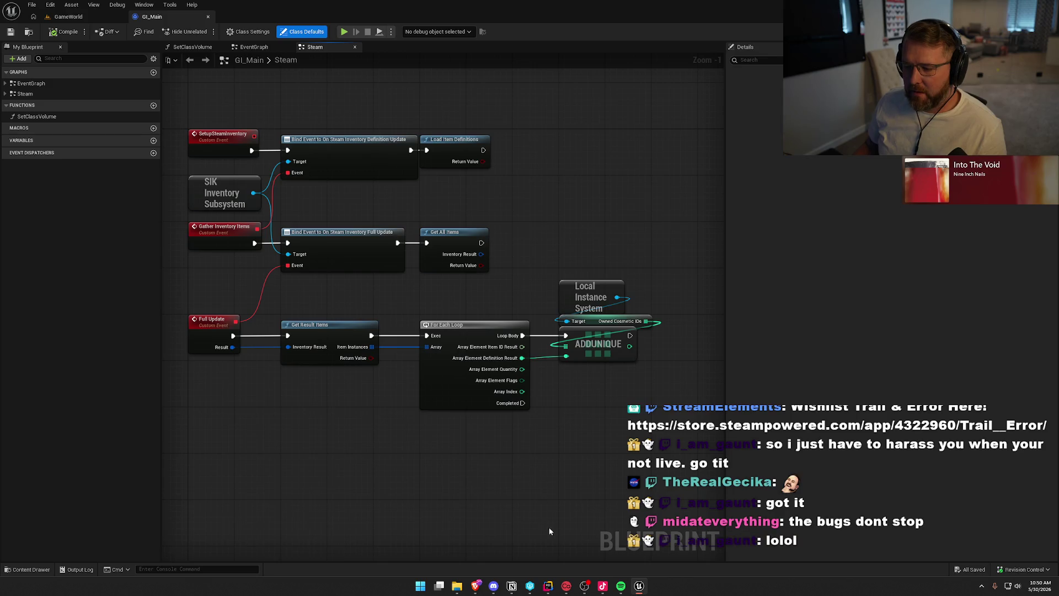
{"action": "left_click", "coordinate": [547, 586]}
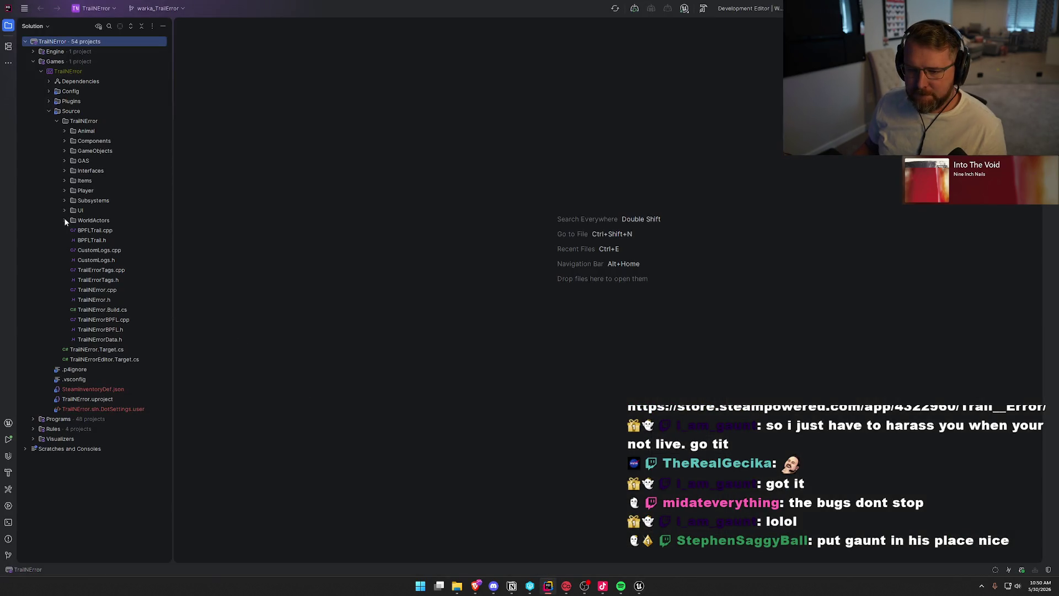
Open LocalInstanceSystem.cpp from the Subsystems folder and search it for 'deac'.
{"action": "left_click", "coordinate": [64, 200]}
{"action": "left_click", "coordinate": [105, 211]}
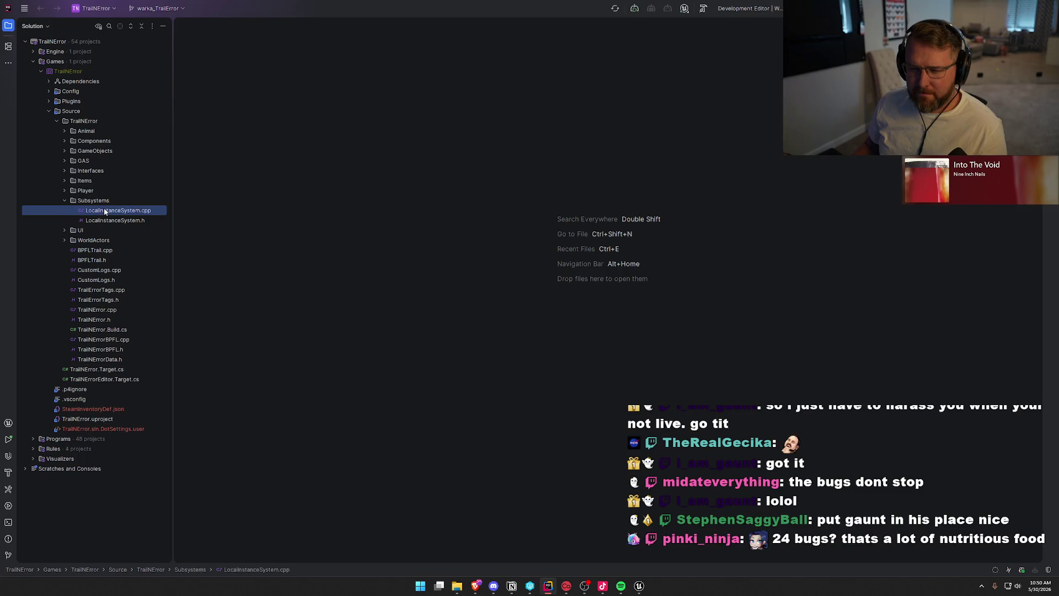
{"action": "double_click", "coordinate": [105, 210]}
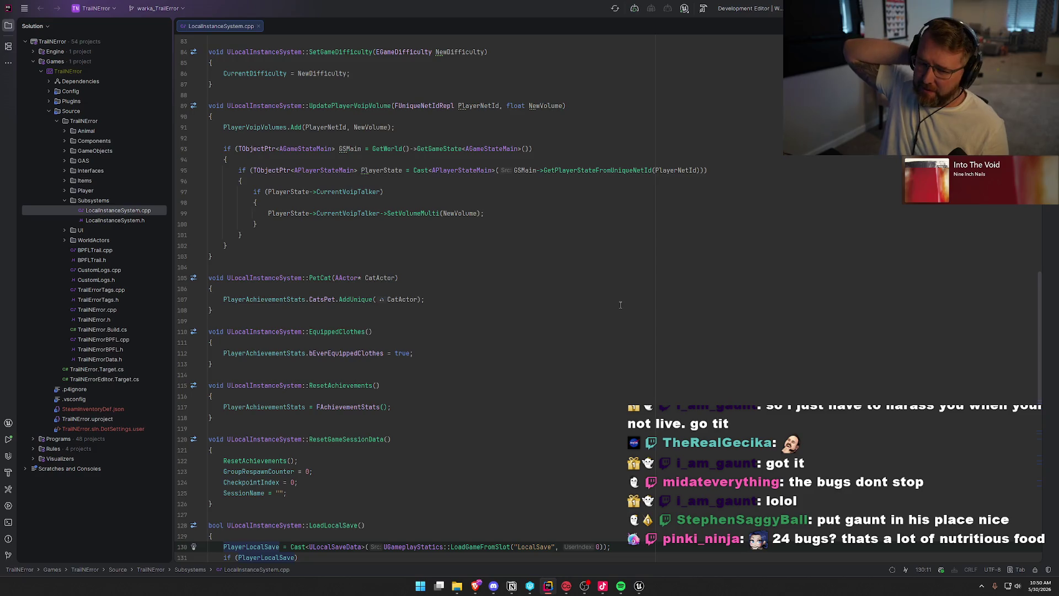
{"action": "left_click", "coordinate": [621, 305]}
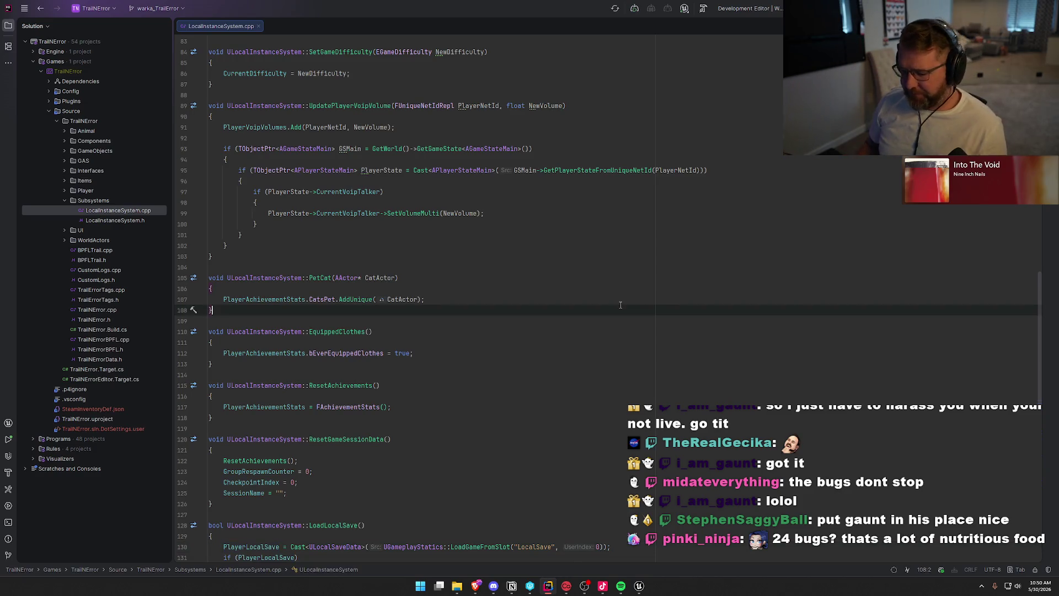
{"action": "key", "text": "ctrl+f"}
{"action": "type", "text": "deac"}
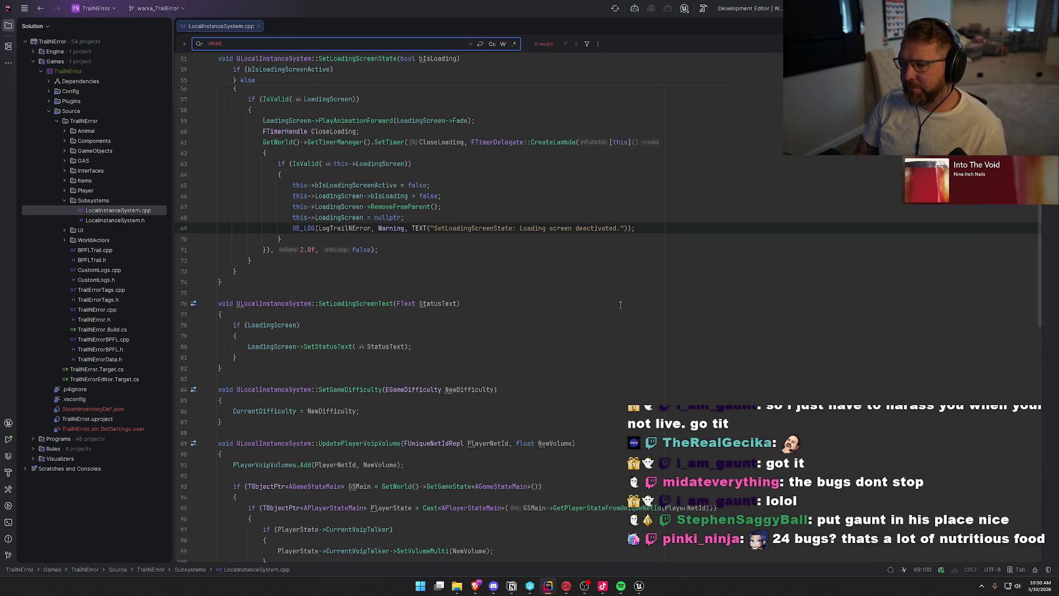
{"action": "key", "text": "Escape"}
{"action": "type", "text": "`"}
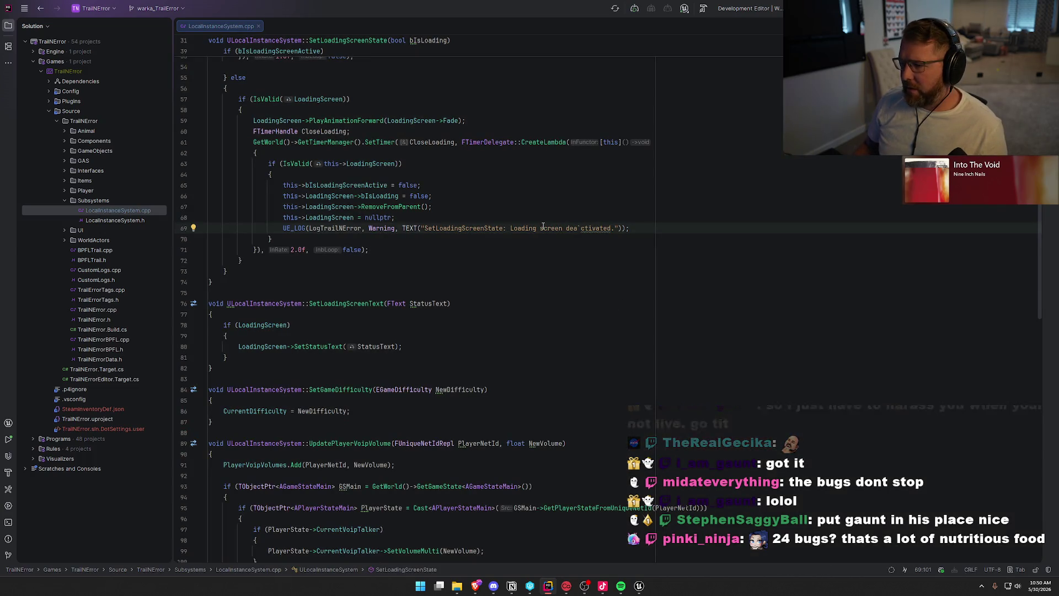
{"action": "key", "text": "BackSpace"}
Open PlayerStateMain.cpp from the GameObjects > Player source folder.
{"action": "left_click", "coordinate": [579, 294]}
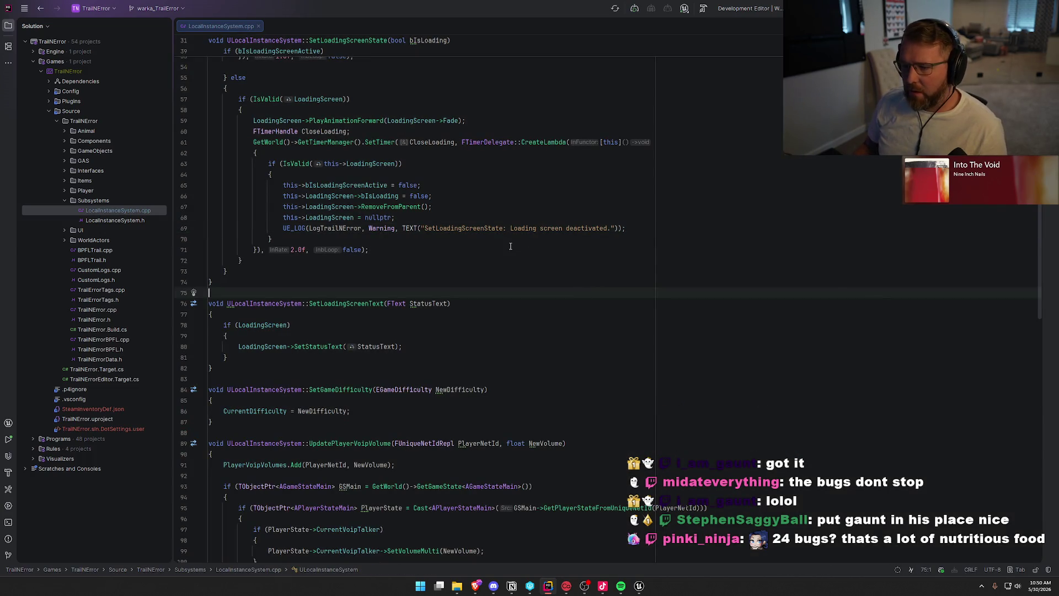
{"action": "scroll", "coordinate": [510, 247], "scroll_direction": "up", "scroll_amount": 7}
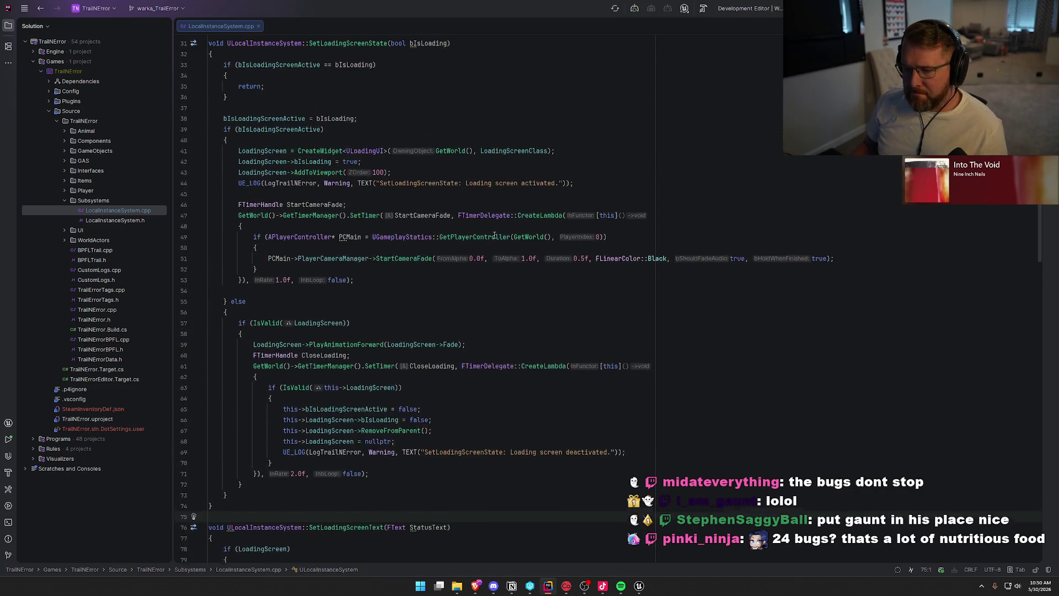
{"action": "scroll", "coordinate": [495, 236], "scroll_direction": "up", "scroll_amount": 3}
{"action": "scroll", "coordinate": [495, 236], "scroll_direction": "up", "scroll_amount": 5}
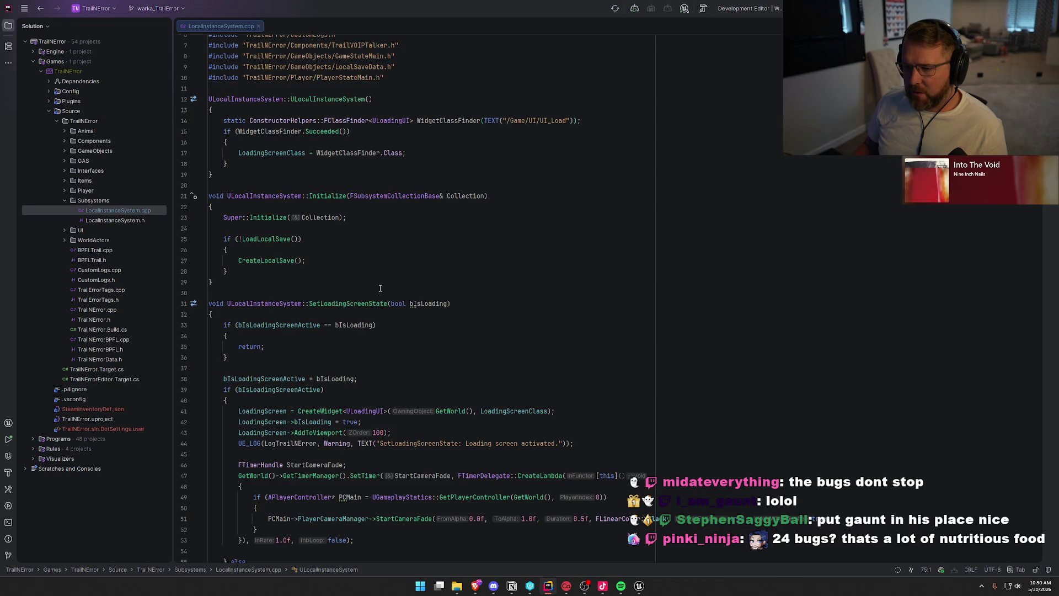
{"action": "scroll", "coordinate": [380, 288], "scroll_direction": "down", "scroll_amount": 20}
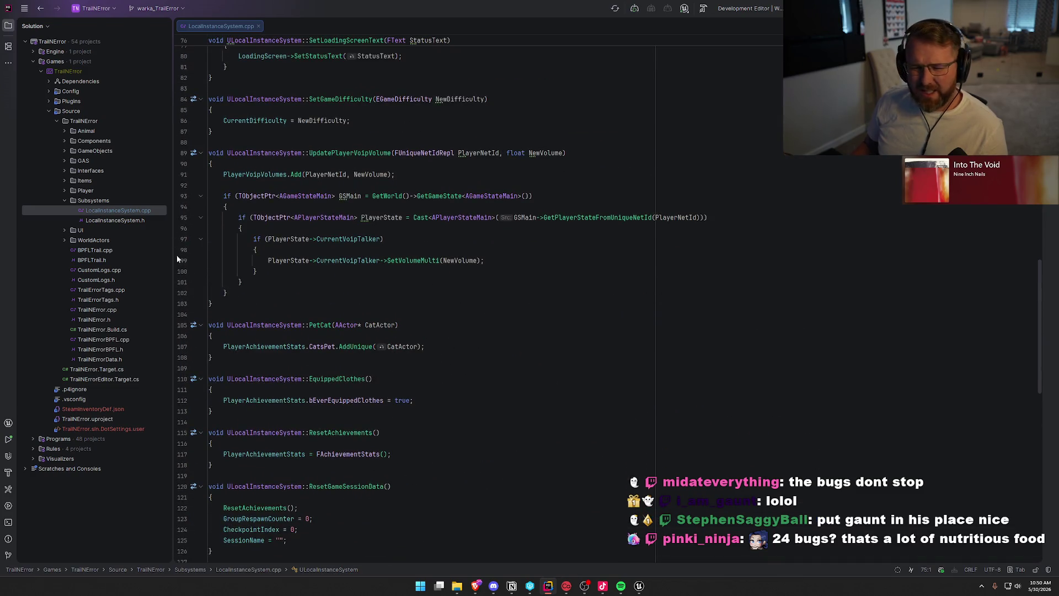
{"action": "left_click", "coordinate": [65, 200]}
{"action": "left_click", "coordinate": [64, 151]}
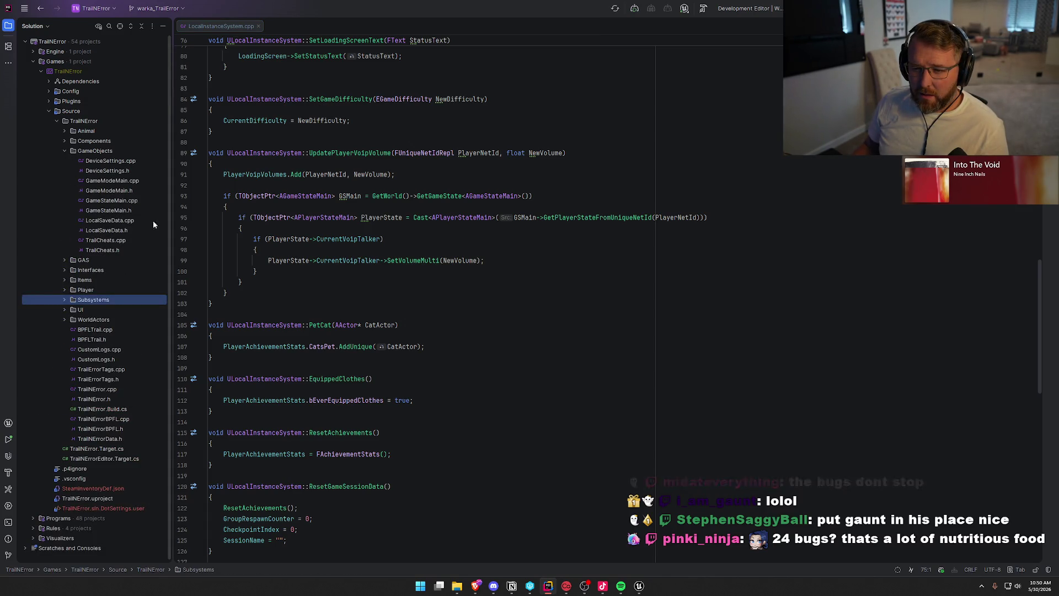
{"action": "left_click", "coordinate": [64, 290]}
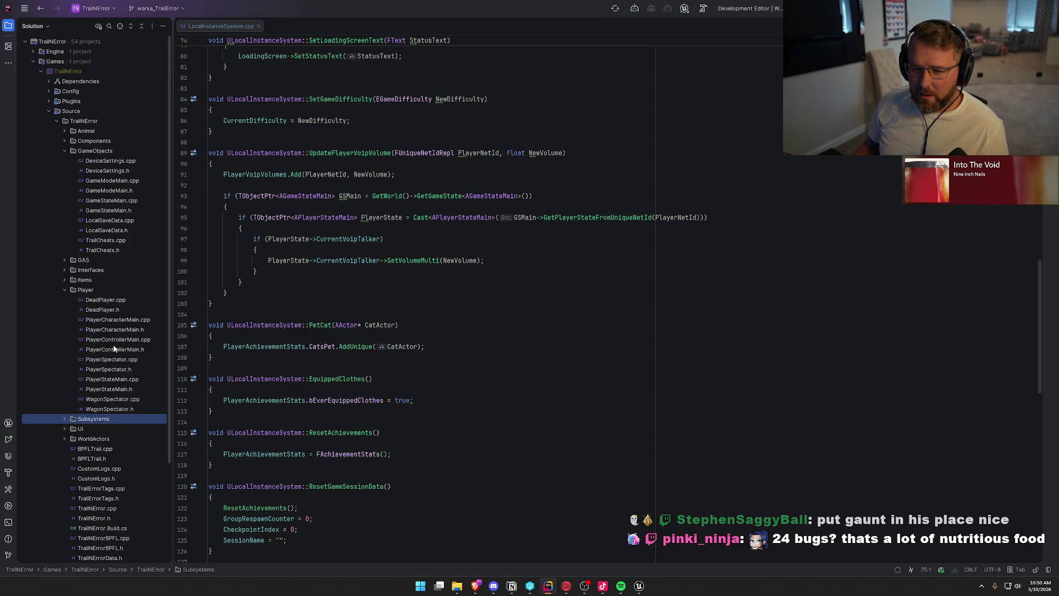
{"action": "double_click", "coordinate": [119, 381]}
{"action": "left_click", "coordinate": [544, 250]}
Comment out the GetWorld()->SetTimer route-point call in BeginPlay.
{"action": "key", "text": "ctrl+Home"}
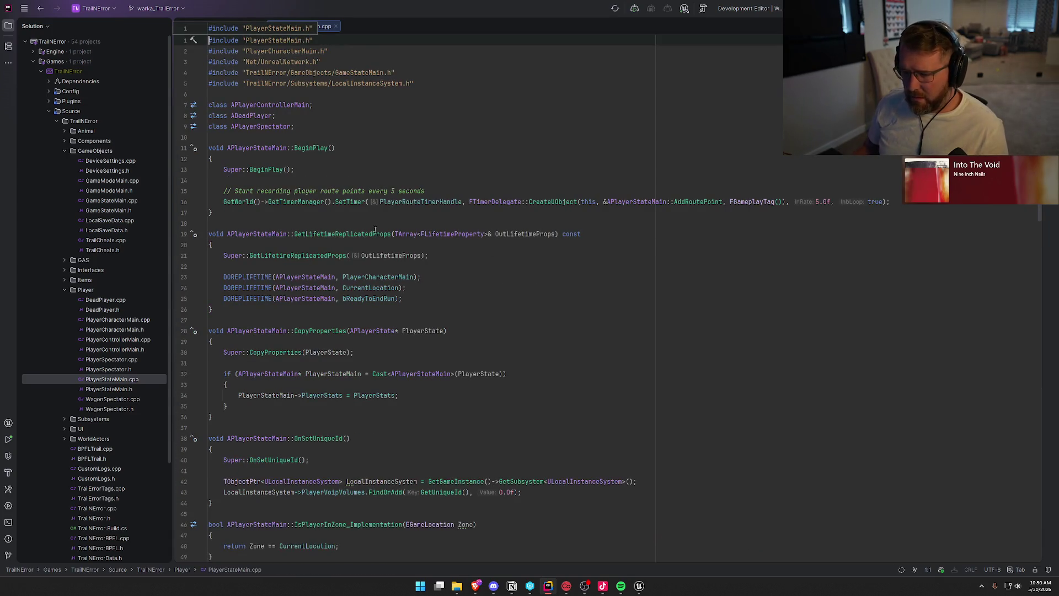
{"action": "left_click", "coordinate": [448, 188]}
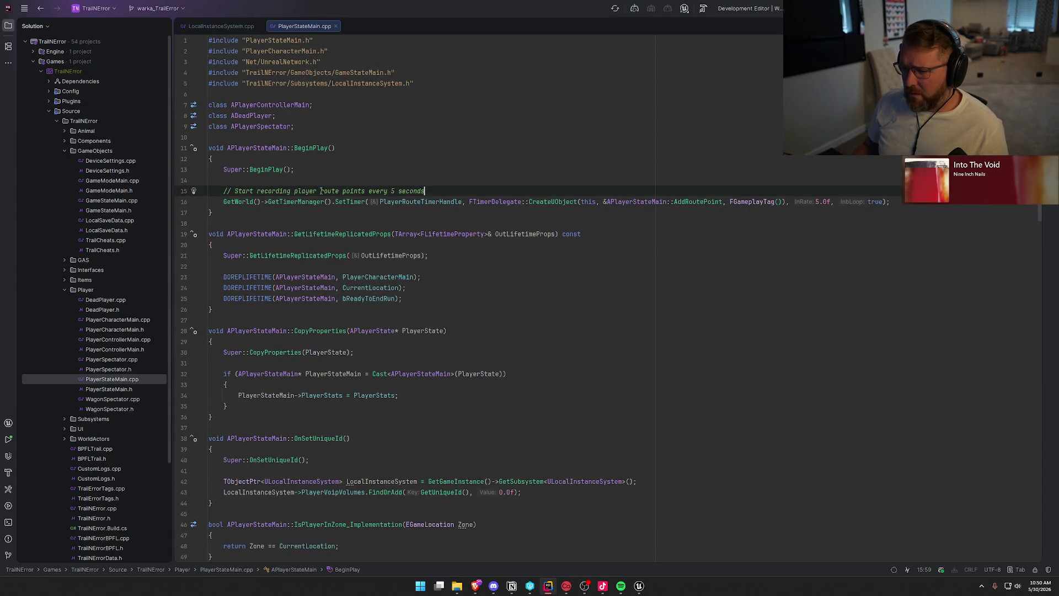
{"action": "left_click_drag", "start_coordinate": [897, 200], "coordinate": [210, 191]}
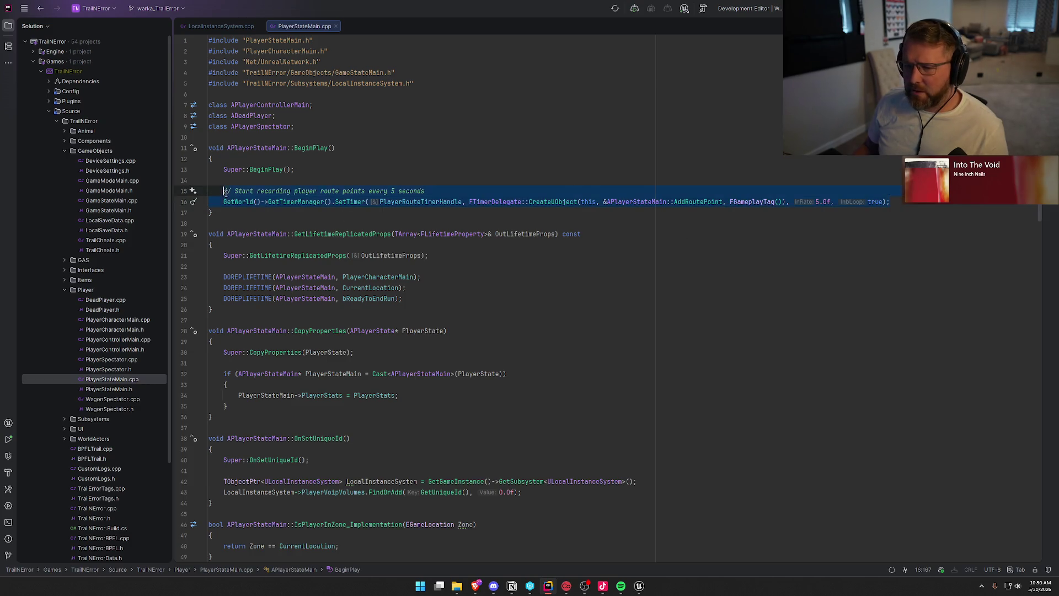
{"action": "left_click", "coordinate": [236, 210]}
{"action": "left_click", "coordinate": [234, 202]}
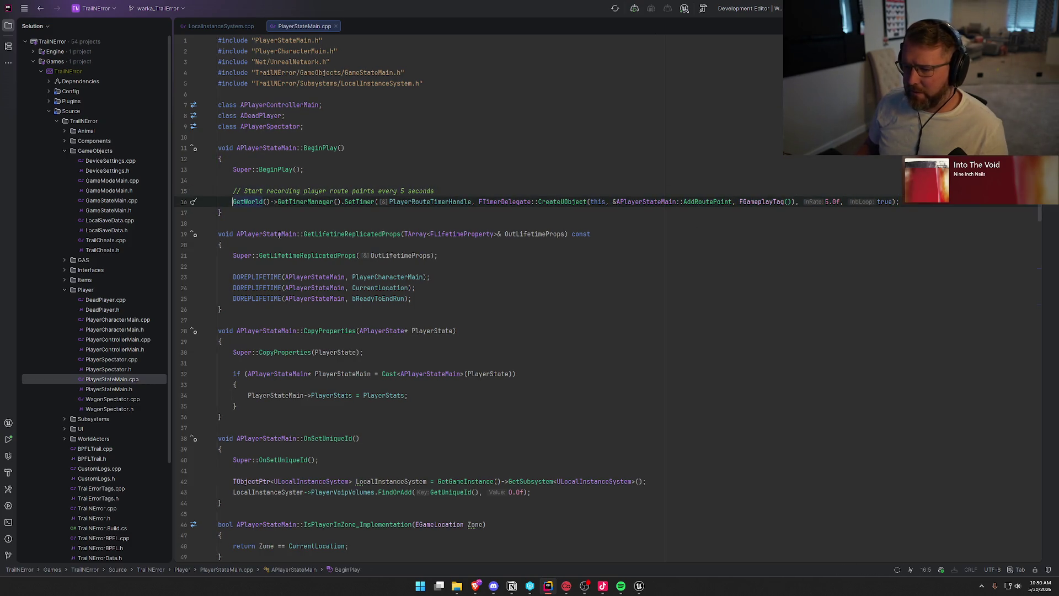
{"action": "mouse_move", "coordinate": [280, 235]}
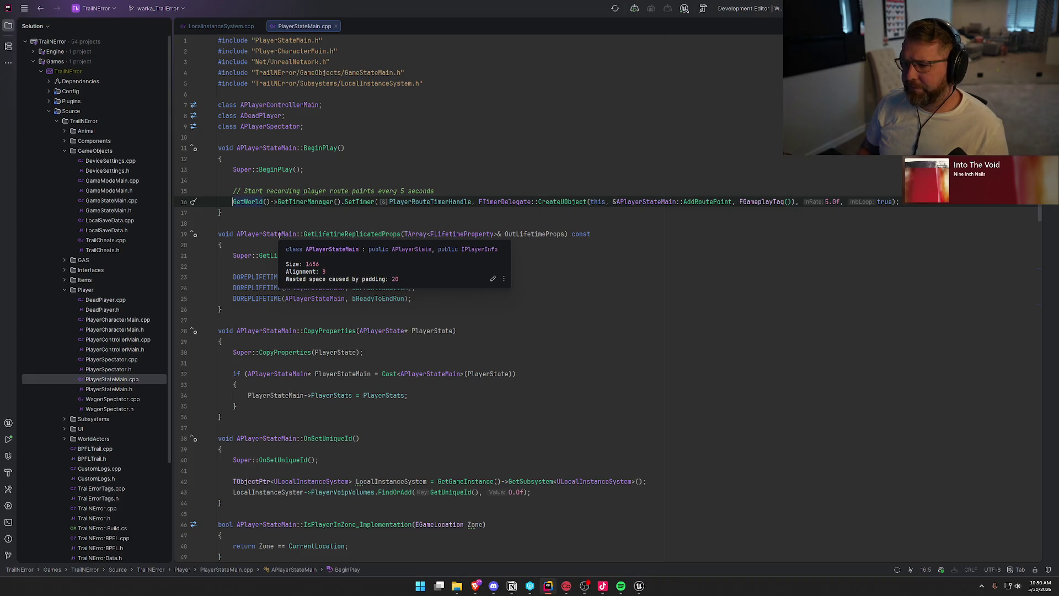
{"action": "key", "text": "ctrl+slash"}
{"action": "left_click", "coordinate": [489, 187]}
Jump to the GetLifetimeReplicatedProps declaration in PlayerStateMain.h and hide the solution tree.
{"action": "scroll", "coordinate": [456, 269], "scroll_direction": "down", "scroll_amount": 2}
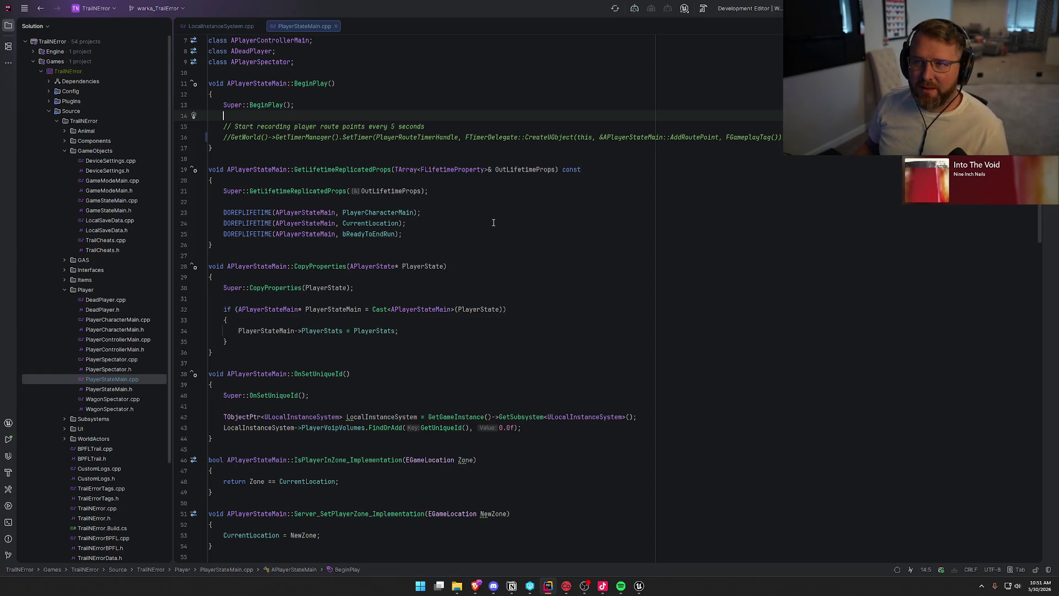
{"action": "scroll", "coordinate": [498, 216], "scroll_direction": "down", "scroll_amount": 2}
{"action": "scroll", "coordinate": [498, 216], "scroll_direction": "down", "scroll_amount": 1}
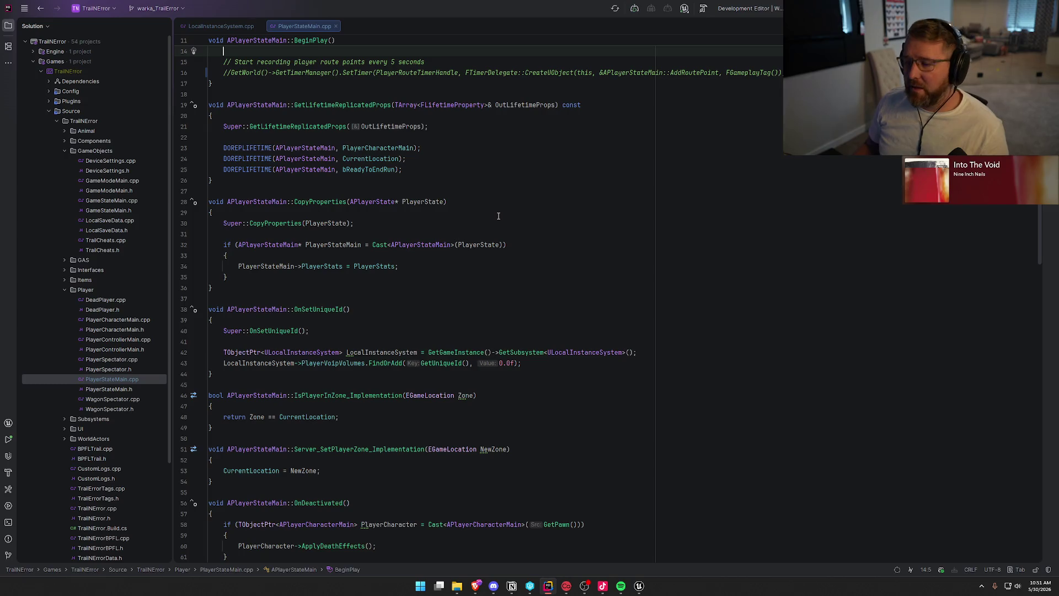
{"action": "left_click", "coordinate": [427, 172]}
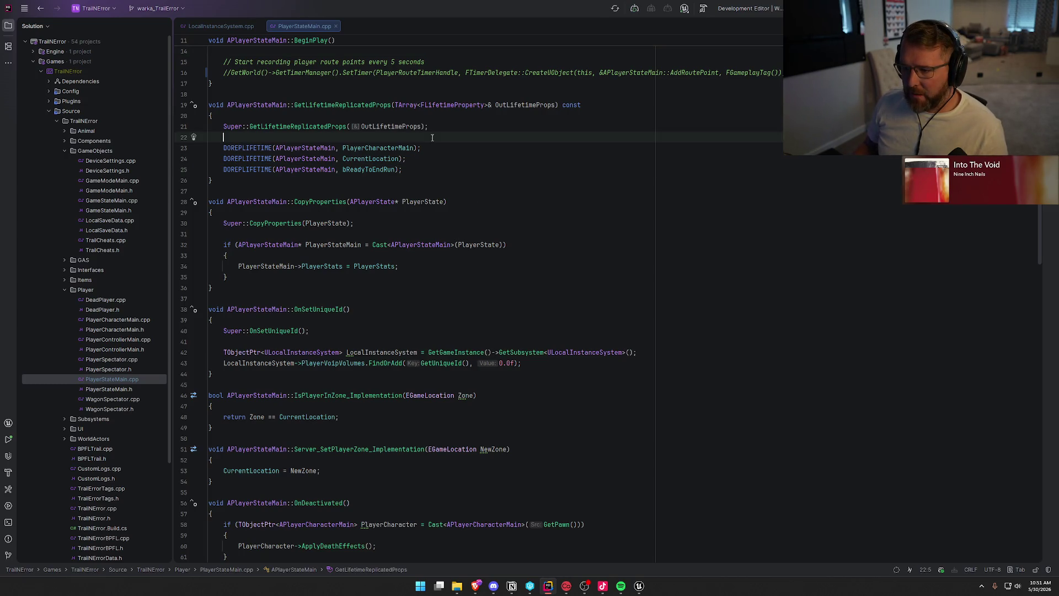
{"action": "left_click", "coordinate": [431, 161]}
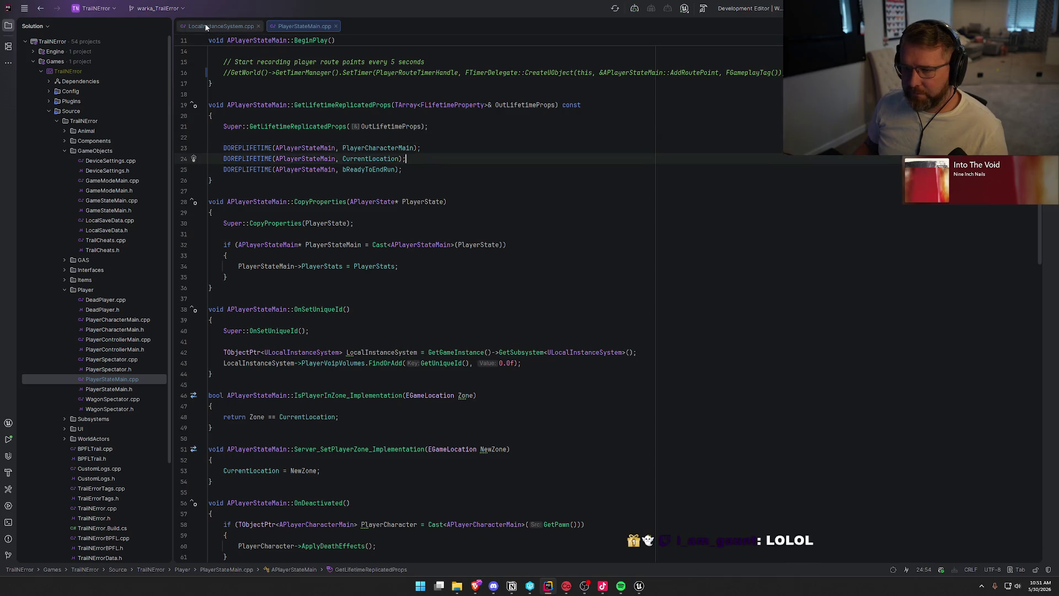
{"action": "left_click", "coordinate": [325, 104]}
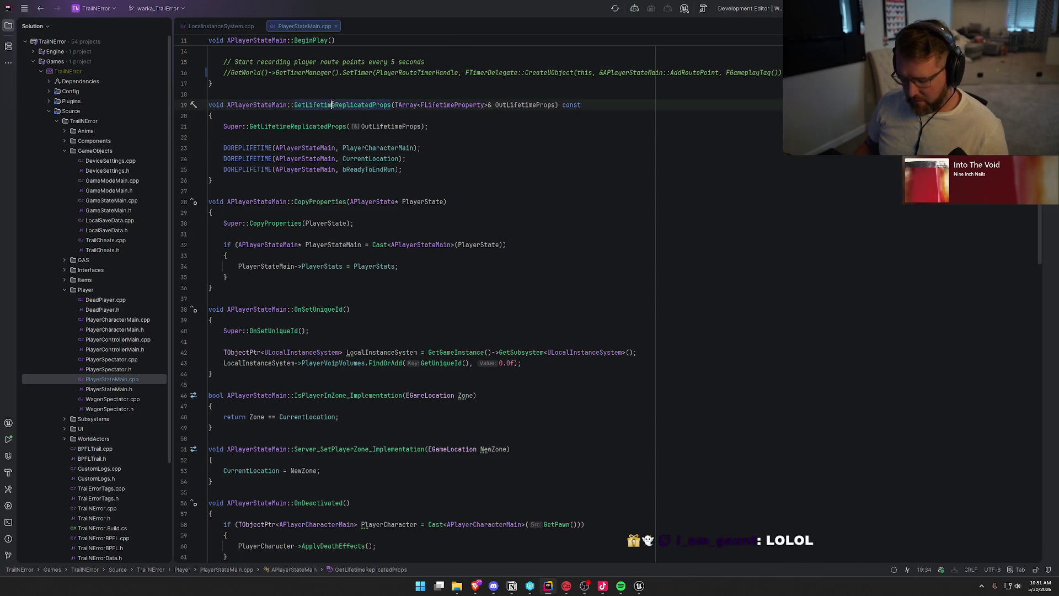
{"action": "key", "text": "ctrl+b"}
{"action": "left_click", "coordinate": [161, 26]}
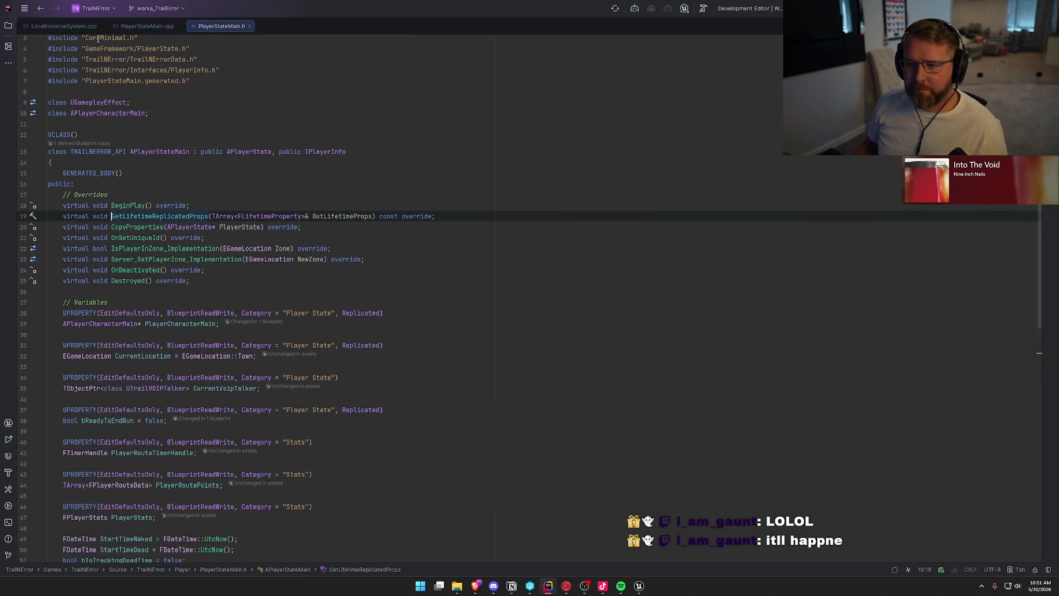
Close LocalInstanceSystem.cpp and view PlayerStateMain's .cpp and header side by side.
{"action": "left_click", "coordinate": [95, 26]}
{"action": "left_click_drag", "start_coordinate": [57, 26], "coordinate": [844, 226]}
{"action": "scroll", "coordinate": [356, 273], "scroll_direction": "down", "scroll_amount": 3}
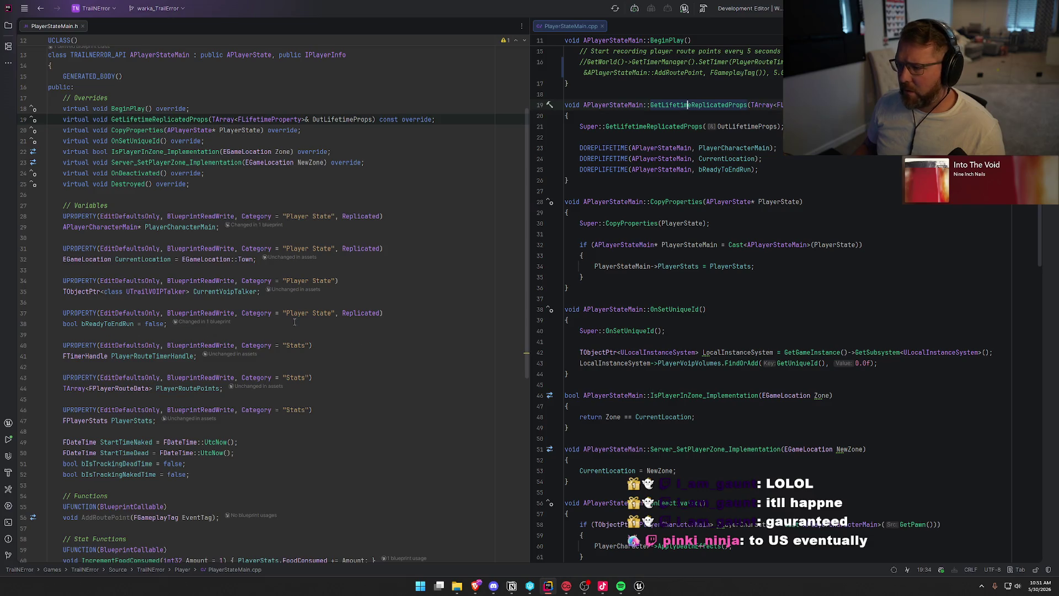
{"action": "scroll", "coordinate": [294, 322], "scroll_direction": "down", "scroll_amount": 9}
{"action": "scroll", "coordinate": [371, 397], "scroll_direction": "up", "scroll_amount": 3}
{"action": "scroll", "coordinate": [371, 396], "scroll_direction": "up", "scroll_amount": 9}
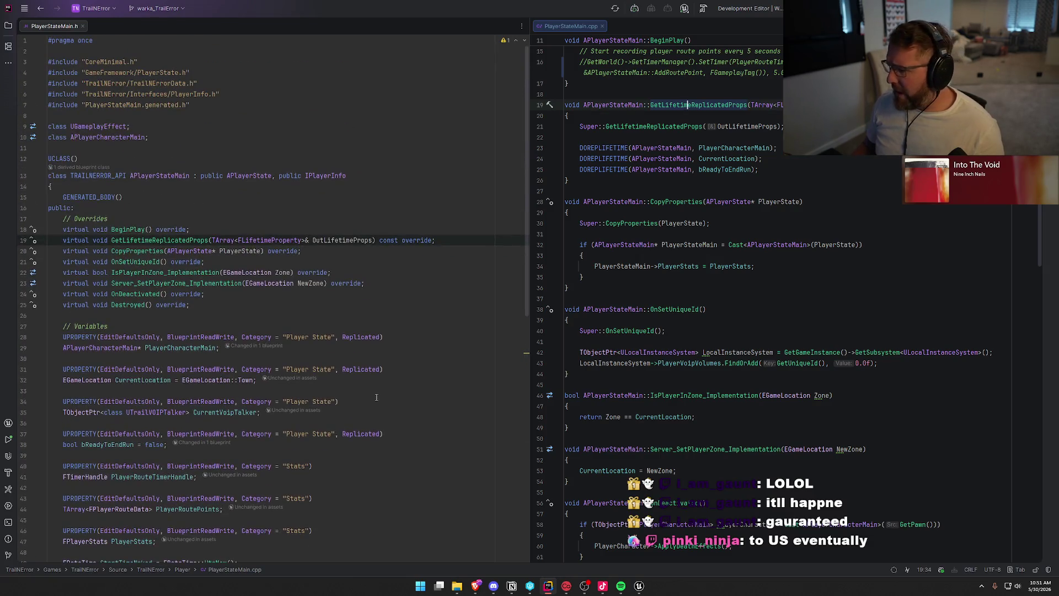
{"action": "scroll", "coordinate": [757, 404], "scroll_direction": "down", "scroll_amount": 15}
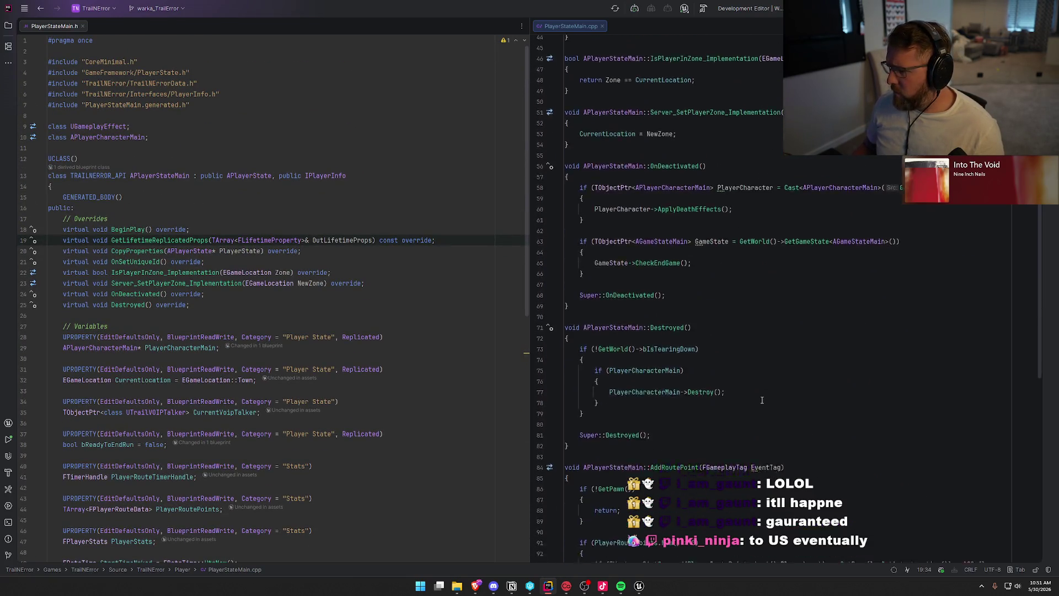
Close all open code files and bring back the solution tree.
{"action": "scroll", "coordinate": [763, 399], "scroll_direction": "down", "scroll_amount": 4}
{"action": "scroll", "coordinate": [762, 400], "scroll_direction": "down", "scroll_amount": 8}
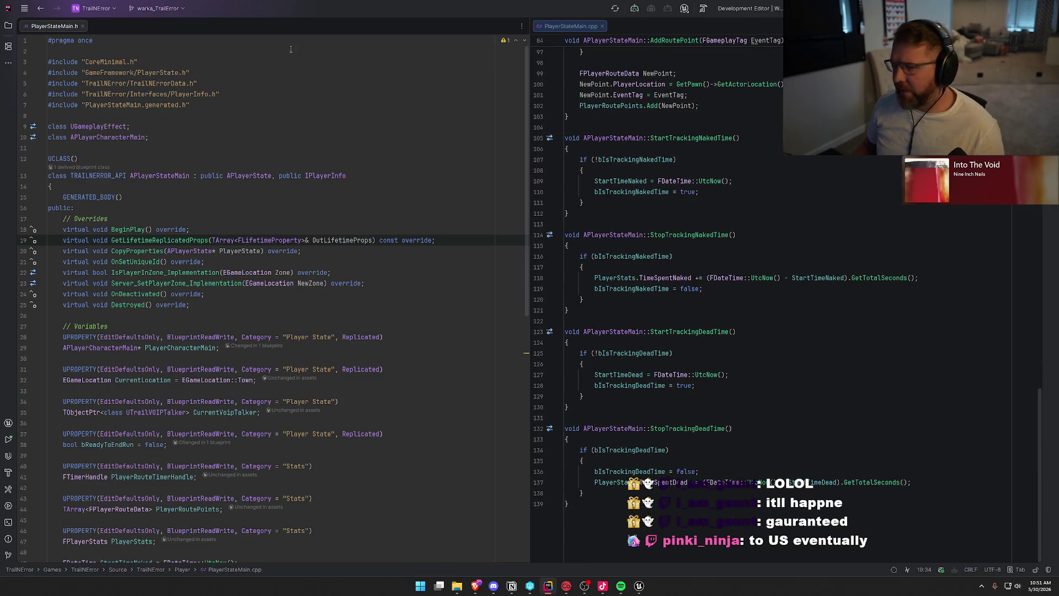
{"action": "key", "text": "ctrl+shift+F4"}
{"action": "left_click", "coordinate": [8, 25]}
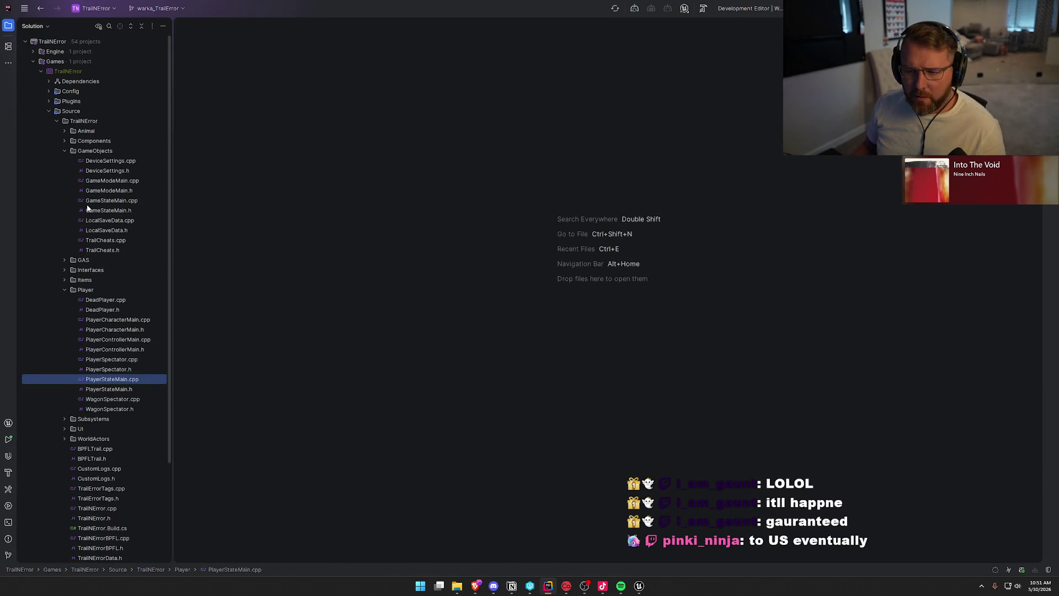
Open GameStateMain.cpp and select the excluded row ID 4081 in its comment.
{"action": "double_click", "coordinate": [108, 200]}
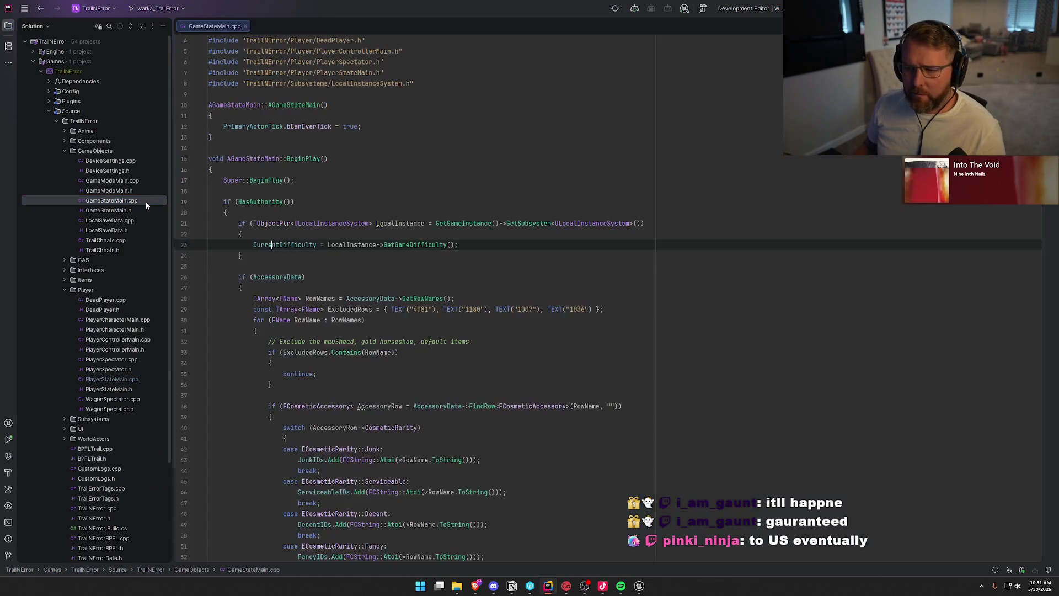
{"action": "scroll", "coordinate": [683, 338], "scroll_direction": "down", "scroll_amount": 6}
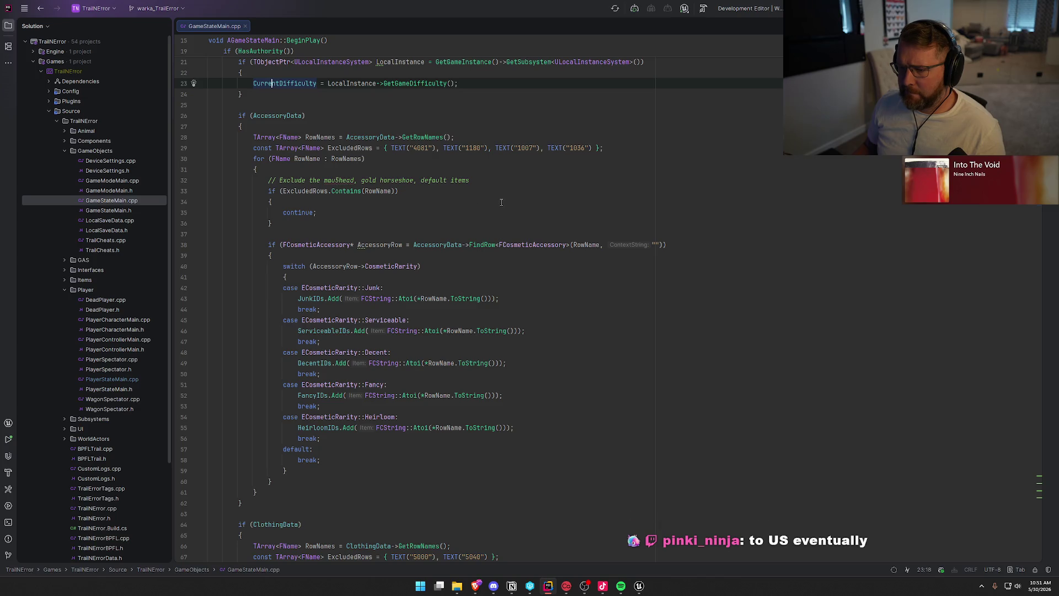
{"action": "double_click", "coordinate": [422, 147]}
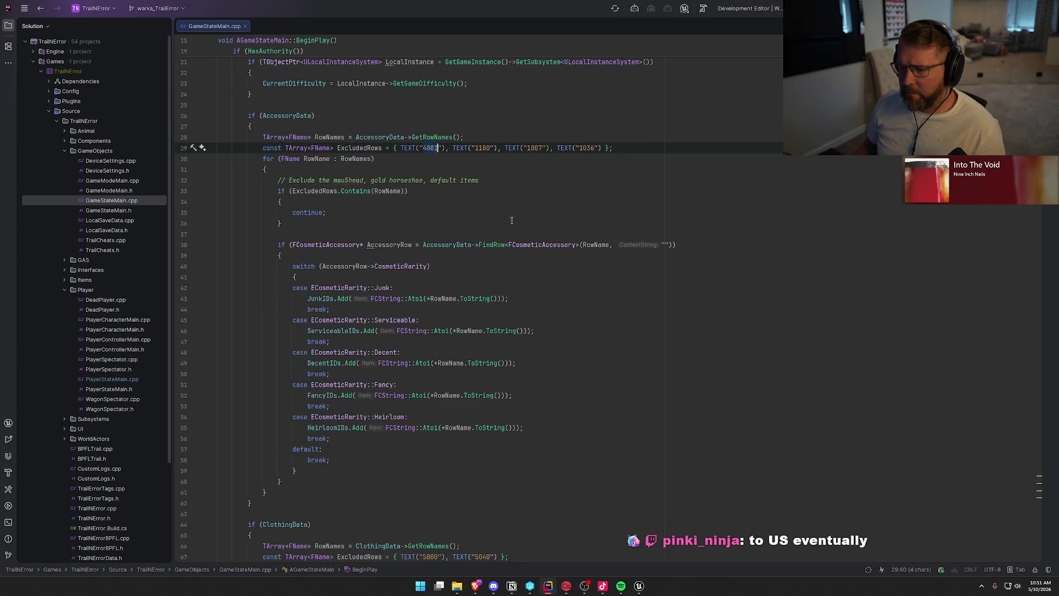
{"action": "left_click", "coordinate": [532, 180]}
Scroll to the UnlockCosmetics function, select its name, and return to Unreal.
{"action": "scroll", "coordinate": [556, 195], "scroll_direction": "down", "scroll_amount": 3}
{"action": "scroll", "coordinate": [556, 195], "scroll_direction": "down", "scroll_amount": 20}
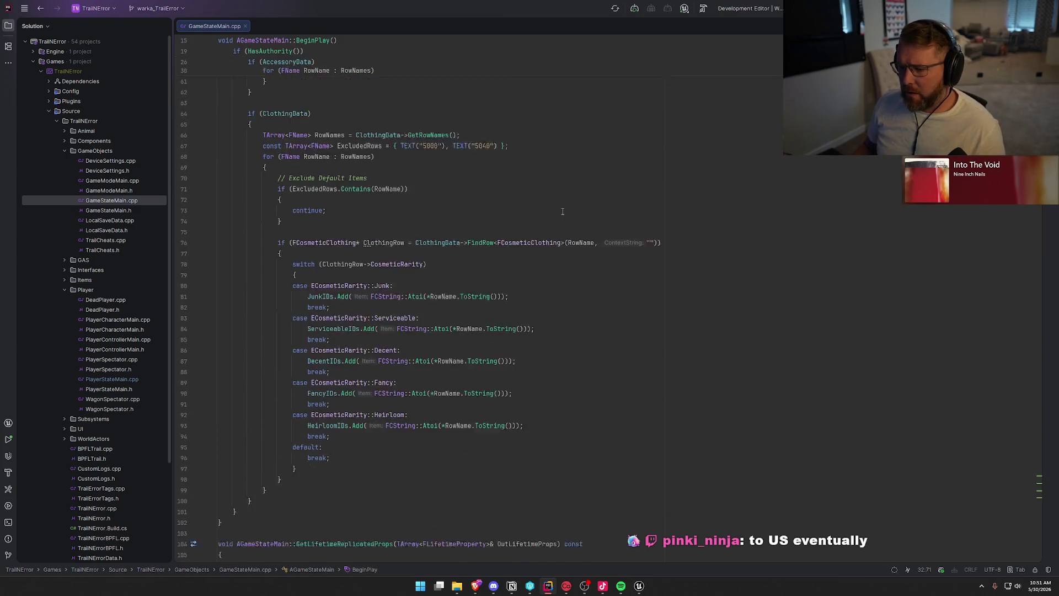
{"action": "scroll", "coordinate": [566, 214], "scroll_direction": "down", "scroll_amount": 20}
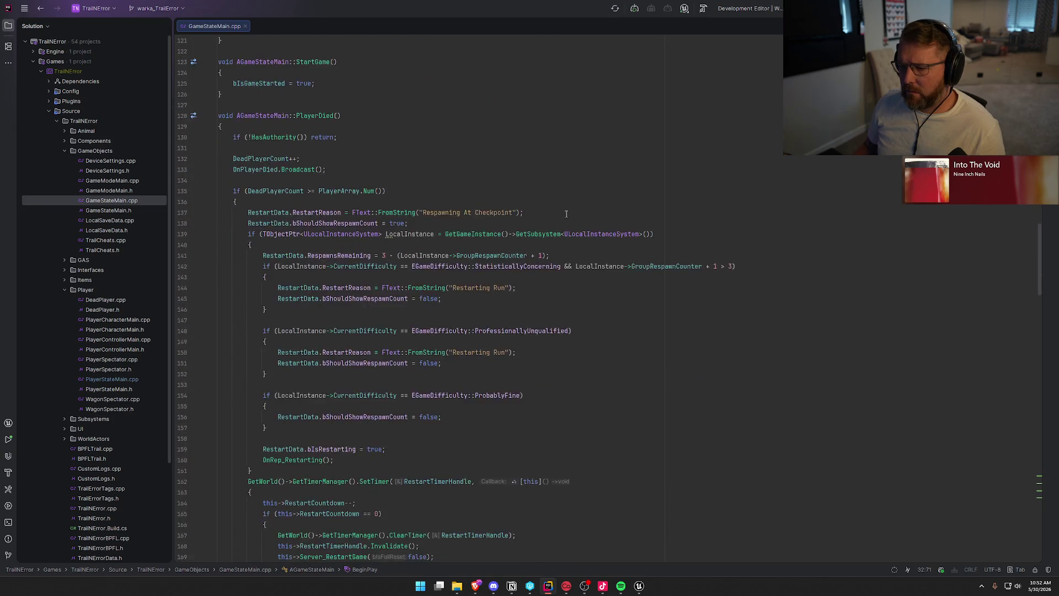
{"action": "scroll", "coordinate": [566, 214], "scroll_direction": "down", "scroll_amount": 20}
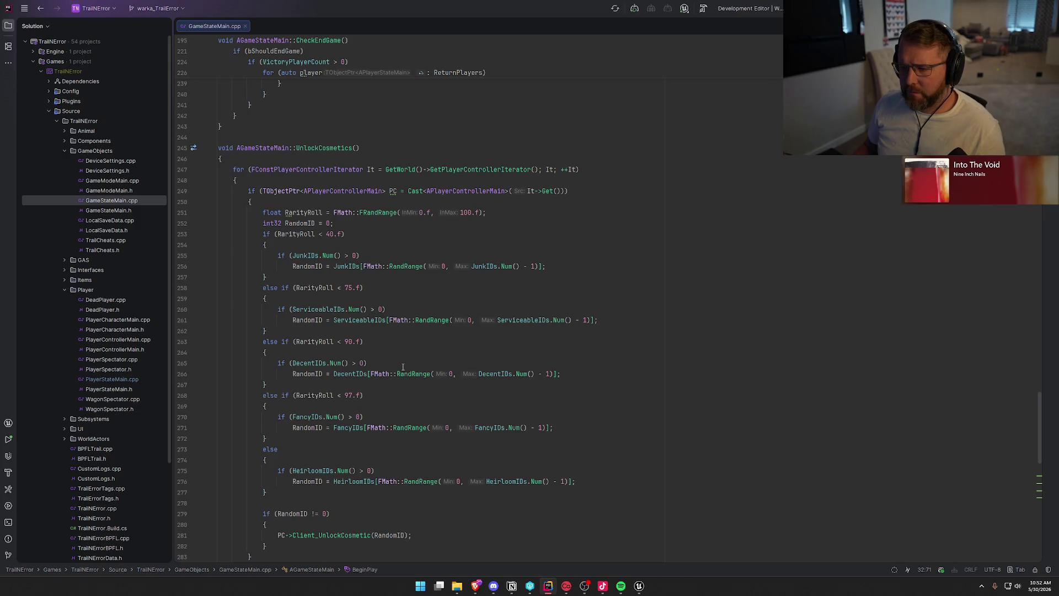
{"action": "left_click", "coordinate": [334, 147]}
{"action": "double_click", "coordinate": [327, 148]}
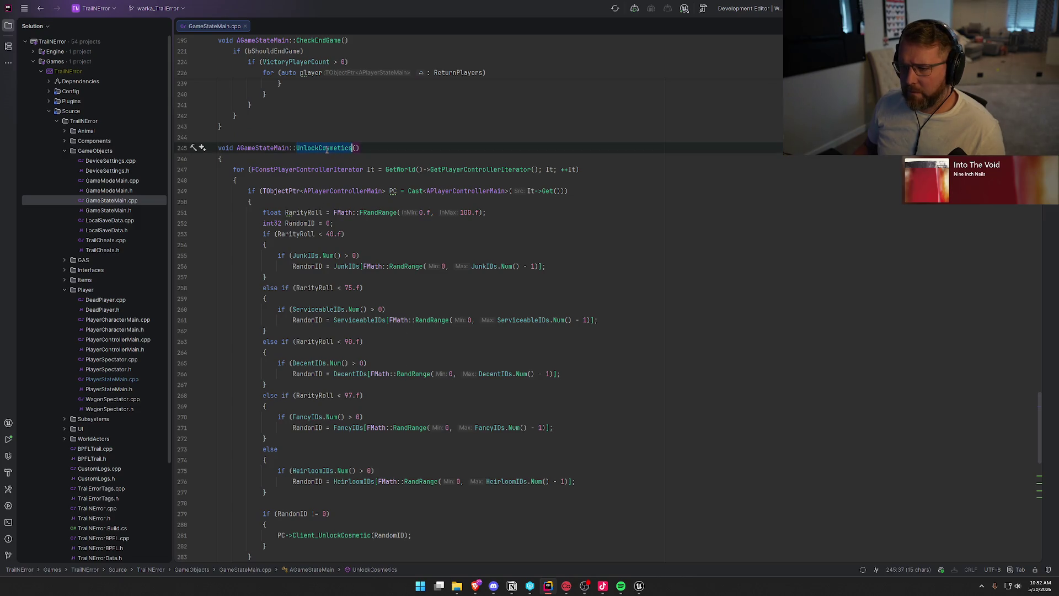
{"action": "left_click", "coordinate": [645, 591]}
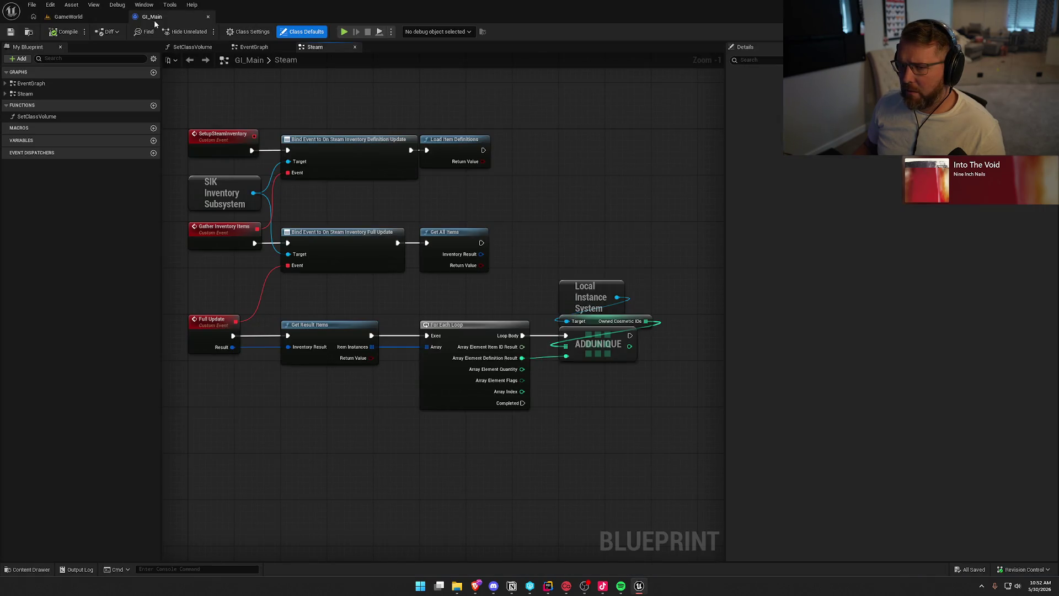
Close GI_Main, briefly open GS_InGame, then open PS_InGame from the Player folder.
{"action": "middle_click", "coordinate": [154, 20]}
{"action": "double_click", "coordinate": [251, 428]}
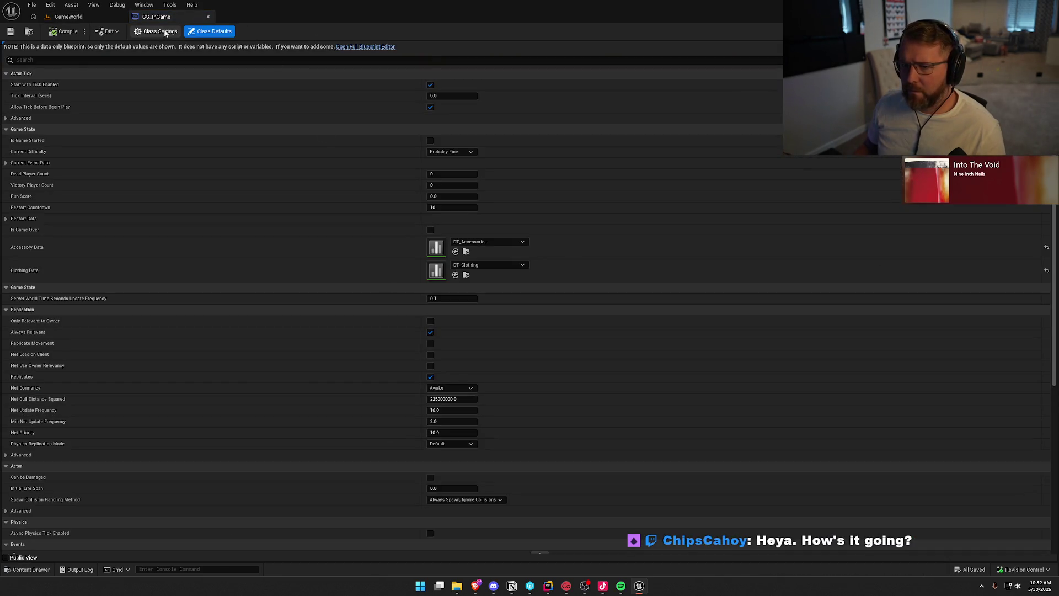
{"action": "left_click", "coordinate": [208, 17]}
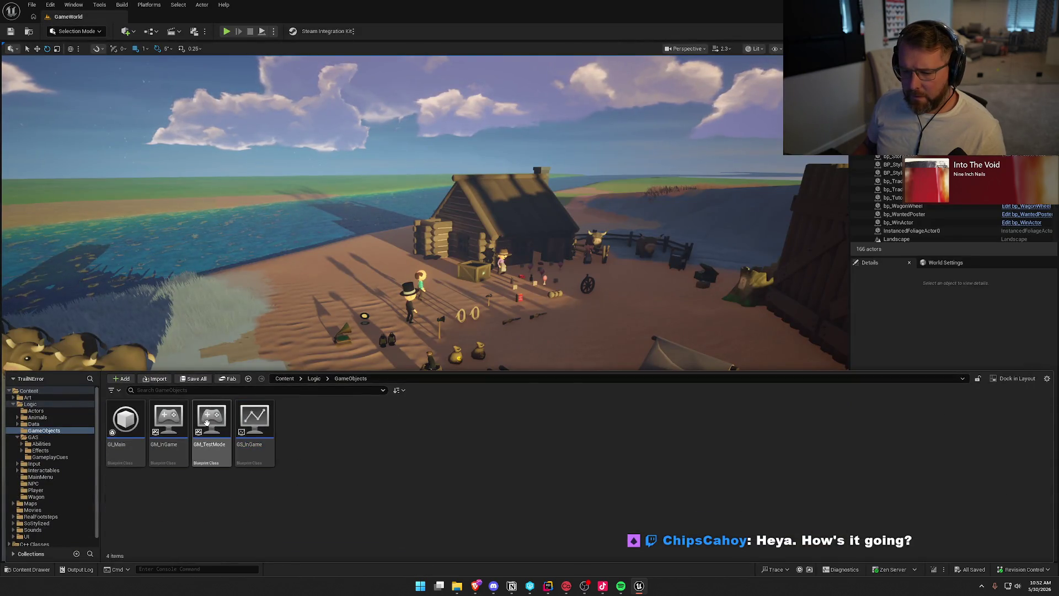
{"action": "left_click", "coordinate": [35, 490]}
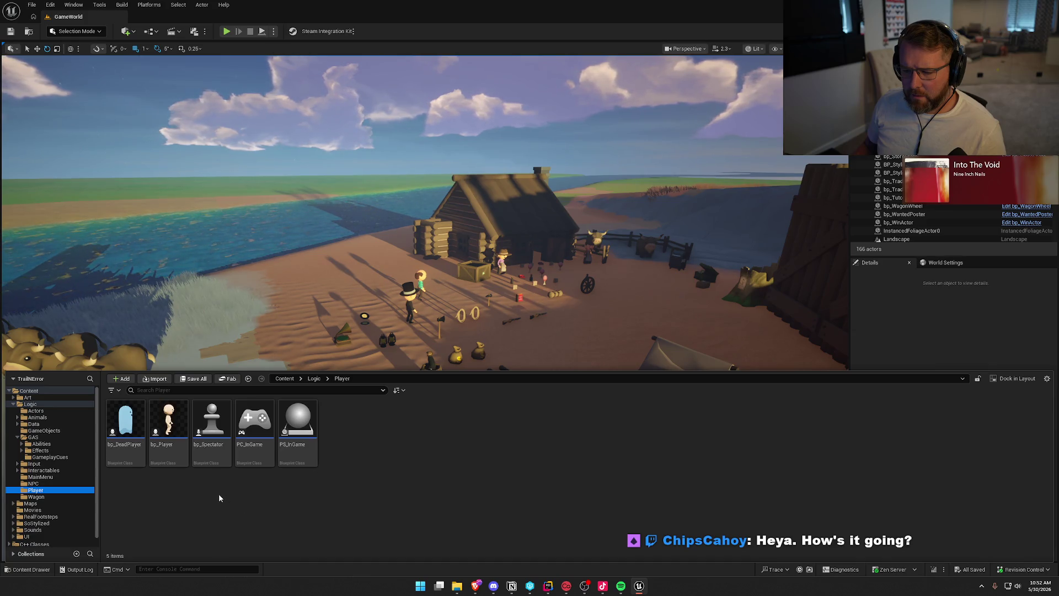
{"action": "double_click", "coordinate": [298, 422]}
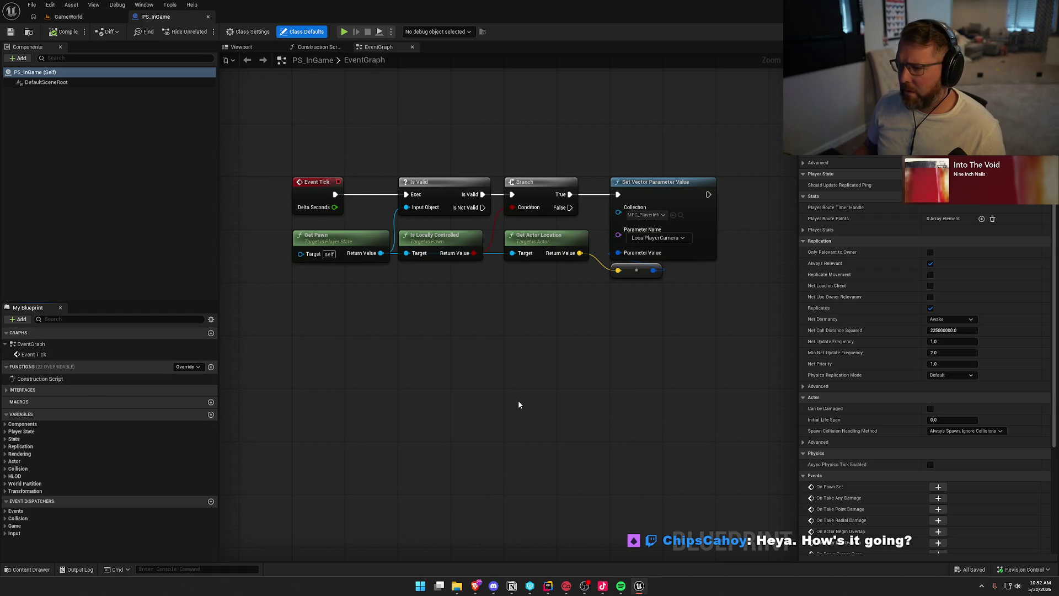
Open PC_InGame, close both PS_InGame and PC_InGame, and reopen the content drawer.
{"action": "key", "text": "ctrl+space"}
{"action": "left_click", "coordinate": [252, 413]}
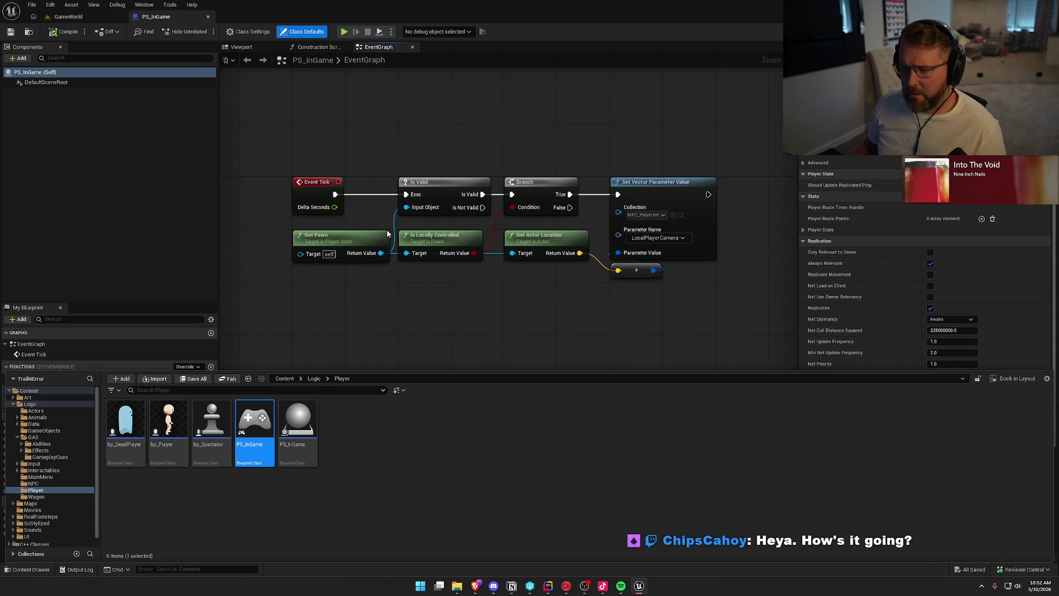
{"action": "key", "text": "Return"}
{"action": "middle_click", "coordinate": [152, 16]}
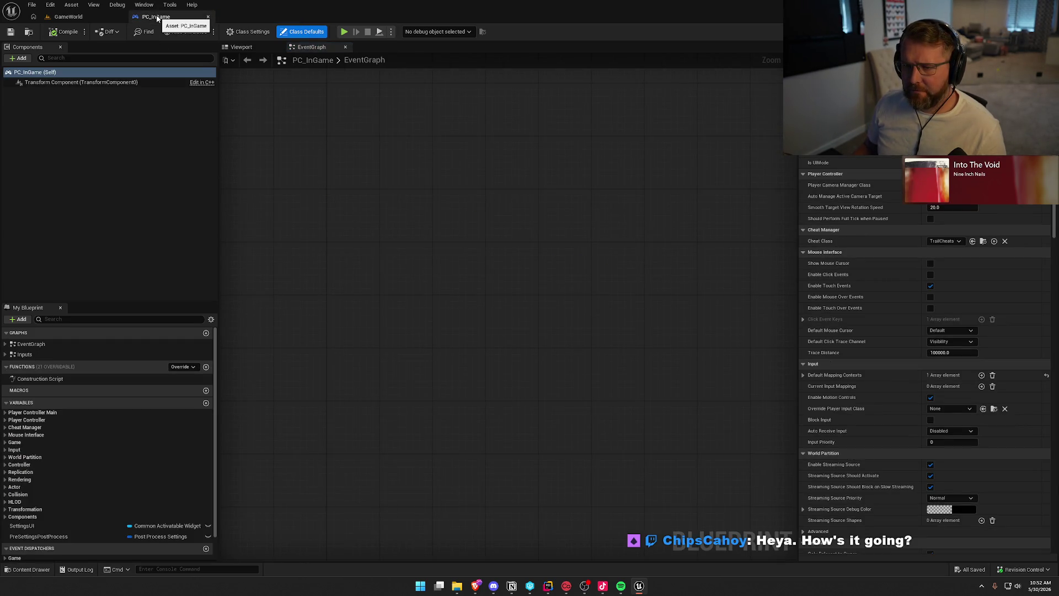
{"action": "middle_click", "coordinate": [151, 16]}
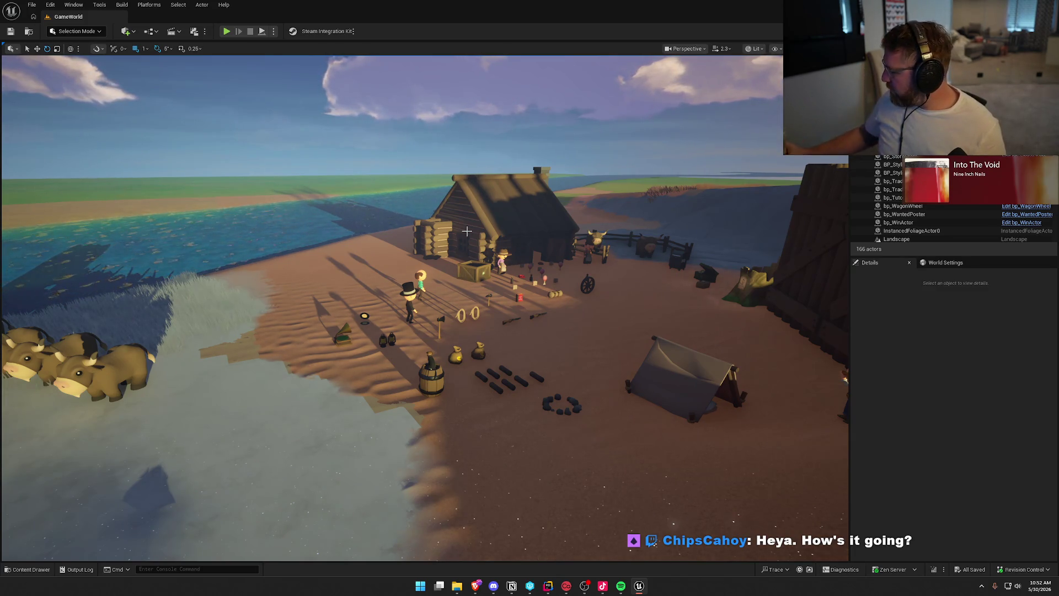
{"action": "left_click_drag", "start_coordinate": [532, 270], "coordinate": [527, 251]}
{"action": "key", "text": "ctrl+space"}
{"action": "left_click", "coordinate": [292, 495]}
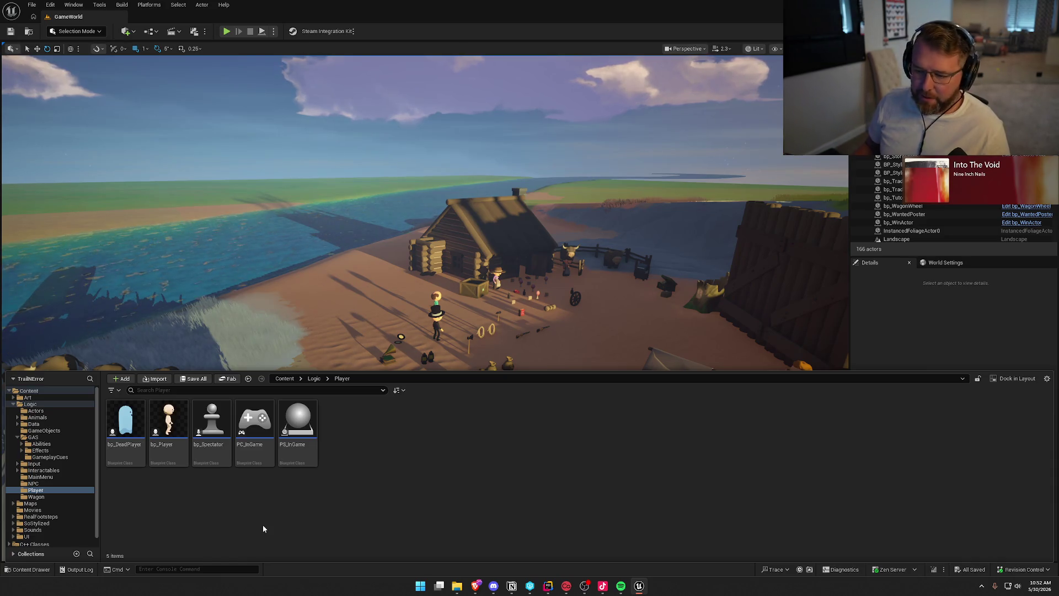
Browse the Wagon and GAS folders, then open Logic > GameObjects.
{"action": "left_click", "coordinate": [52, 497]}
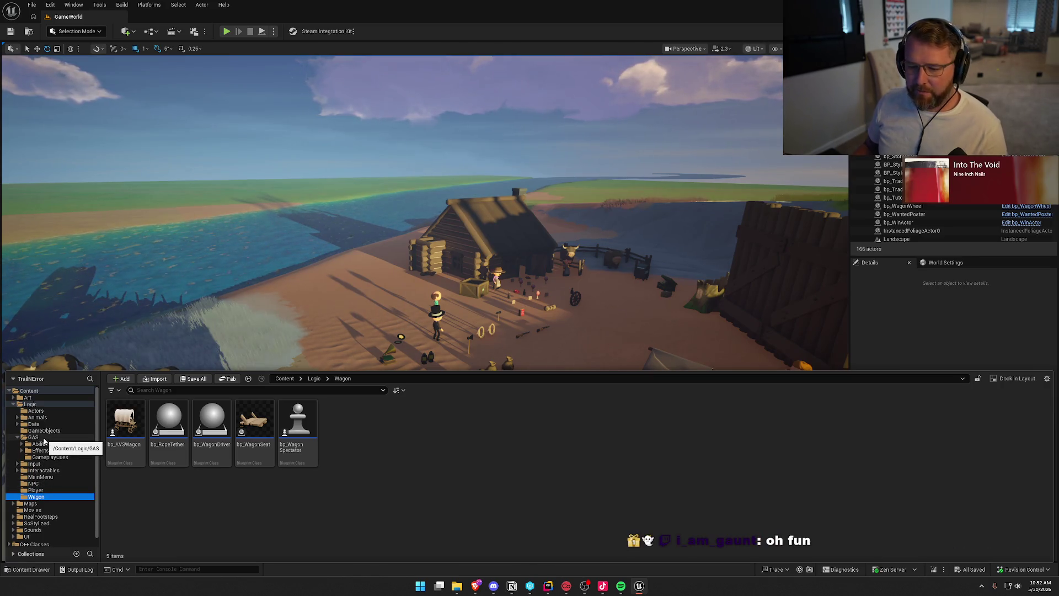
{"action": "left_click", "coordinate": [33, 437]}
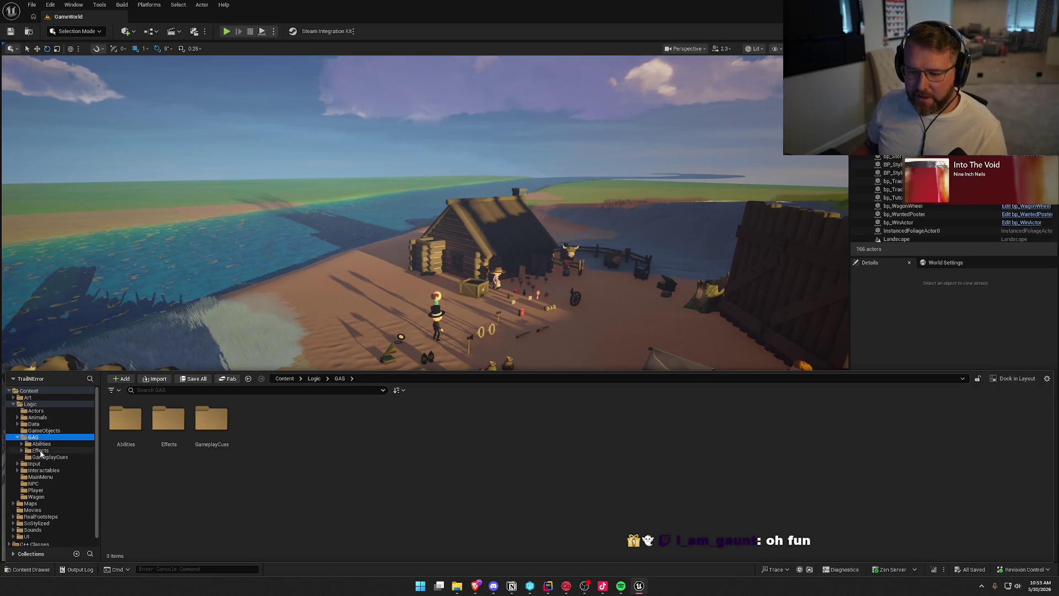
{"action": "left_click", "coordinate": [17, 437]}
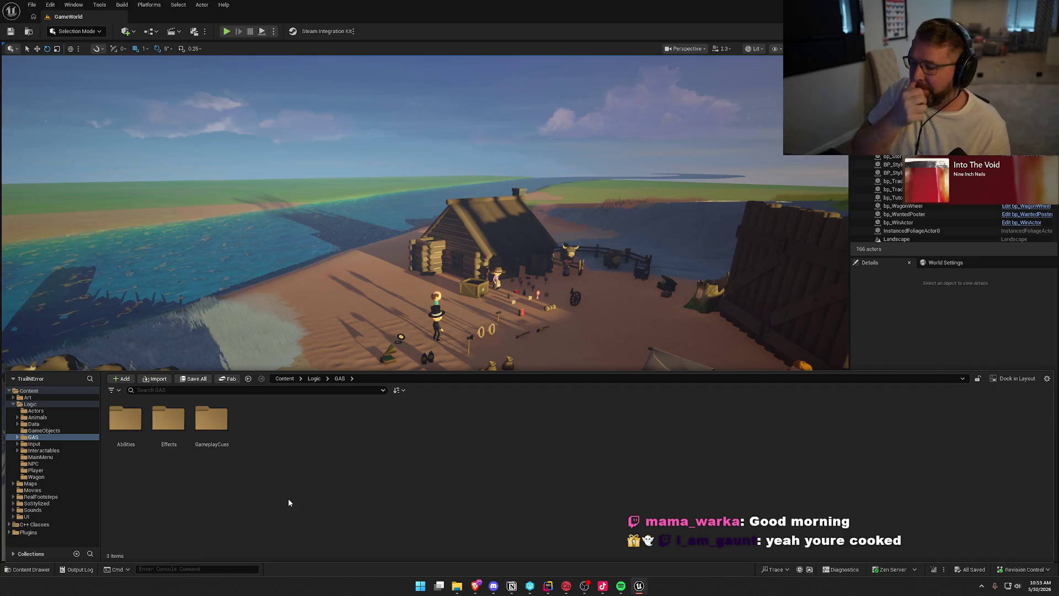
{"action": "left_click", "coordinate": [48, 431]}
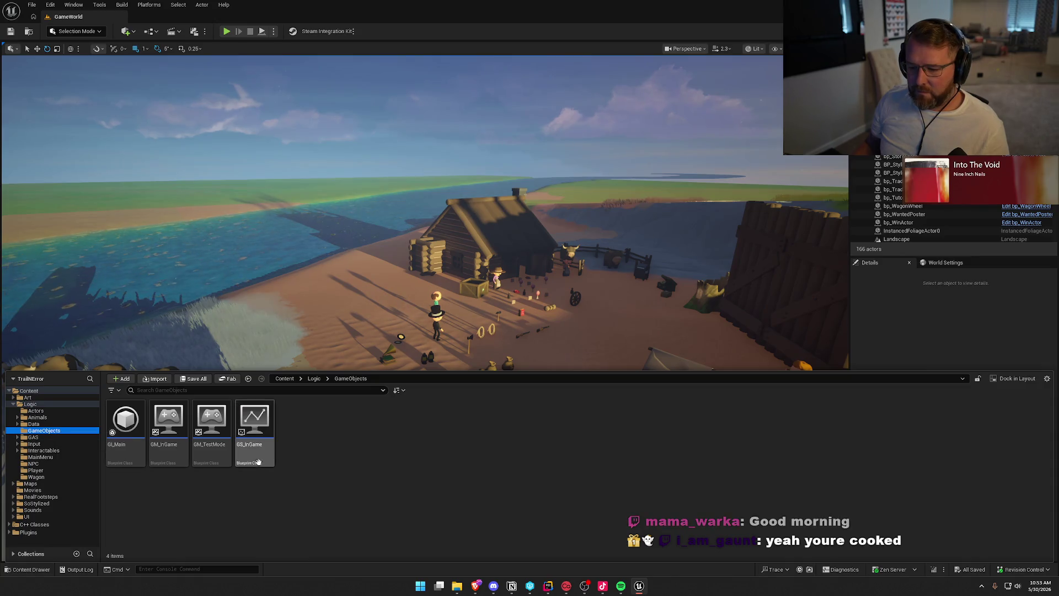
Open GI_Main and zoom out over its EventGraph around the Join SIK Session node.
{"action": "double_click", "coordinate": [126, 426]}
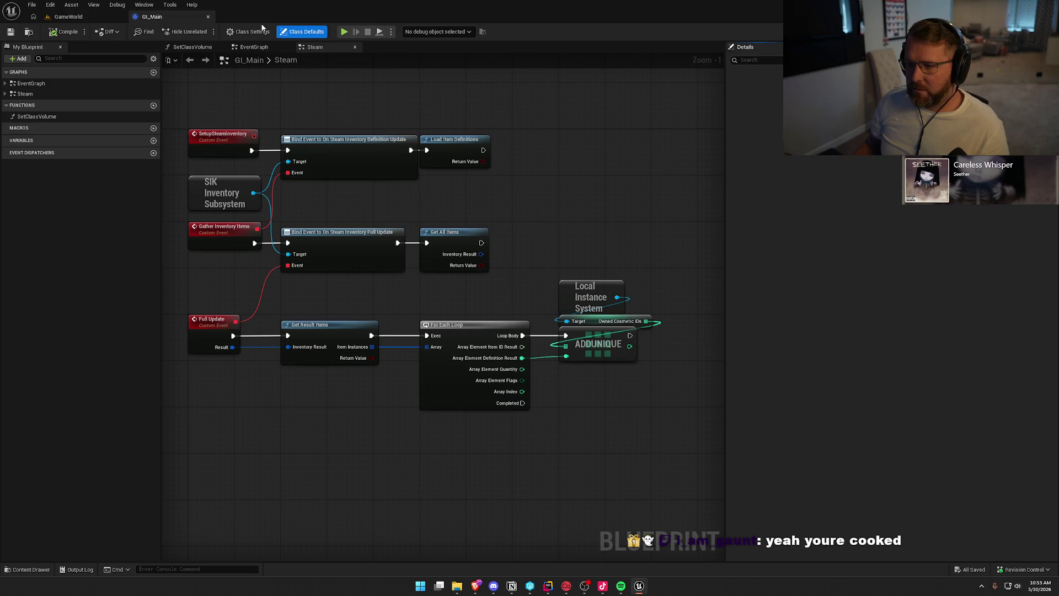
{"action": "left_click", "coordinate": [251, 47]}
{"action": "mouse_move", "coordinate": [456, 369]}
{"action": "left_mouse_down"}
{"action": "mouse_move", "coordinate": [516, 220]}
{"action": "mouse_move", "coordinate": [543, 184]}
{"action": "mouse_move", "coordinate": [377, 329]}
{"action": "left_mouse_up"}
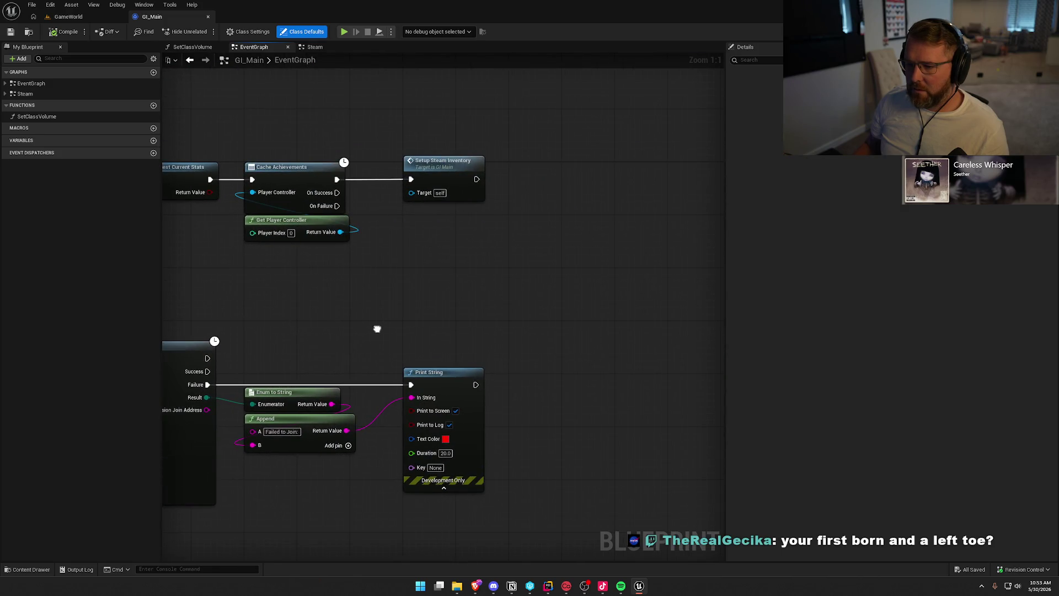
{"action": "scroll", "coordinate": [378, 328], "scroll_direction": "down", "scroll_amount": 5}
{"action": "left_click_drag", "start_coordinate": [640, 267], "coordinate": [628, 336]}
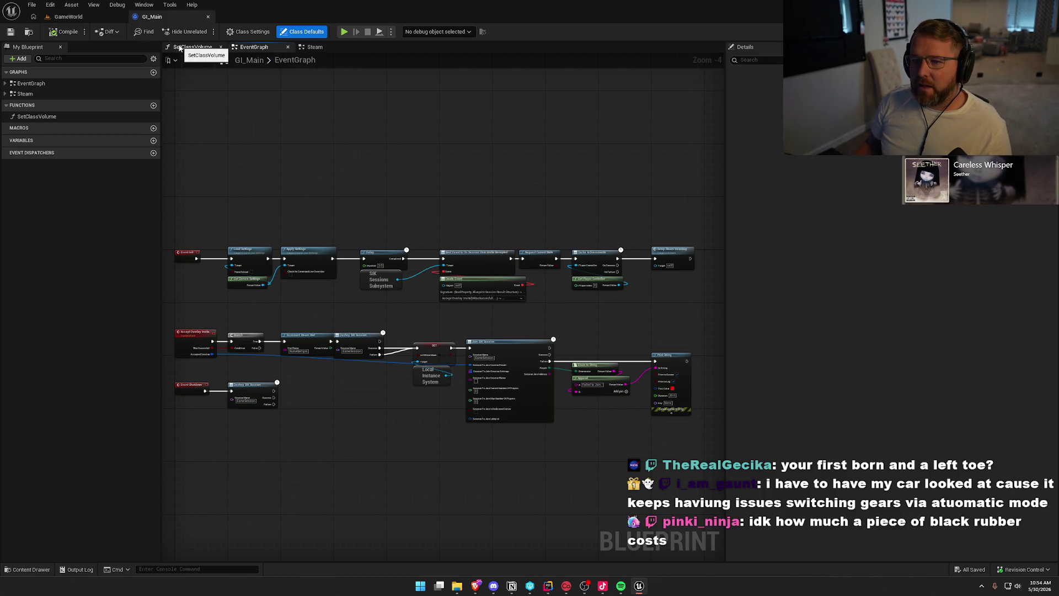
Close SetClassVolume and find all references to Owned Cosmetic IDs from the Steam graph.
{"action": "left_click", "coordinate": [181, 47]}
{"action": "middle_click", "coordinate": [181, 47]}
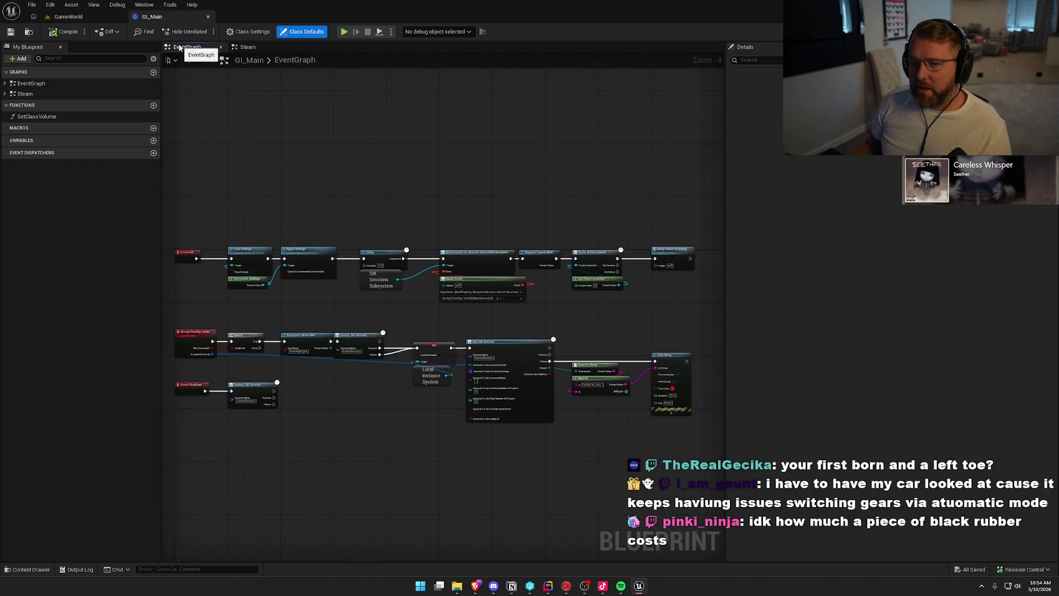
{"action": "left_click", "coordinate": [248, 48]}
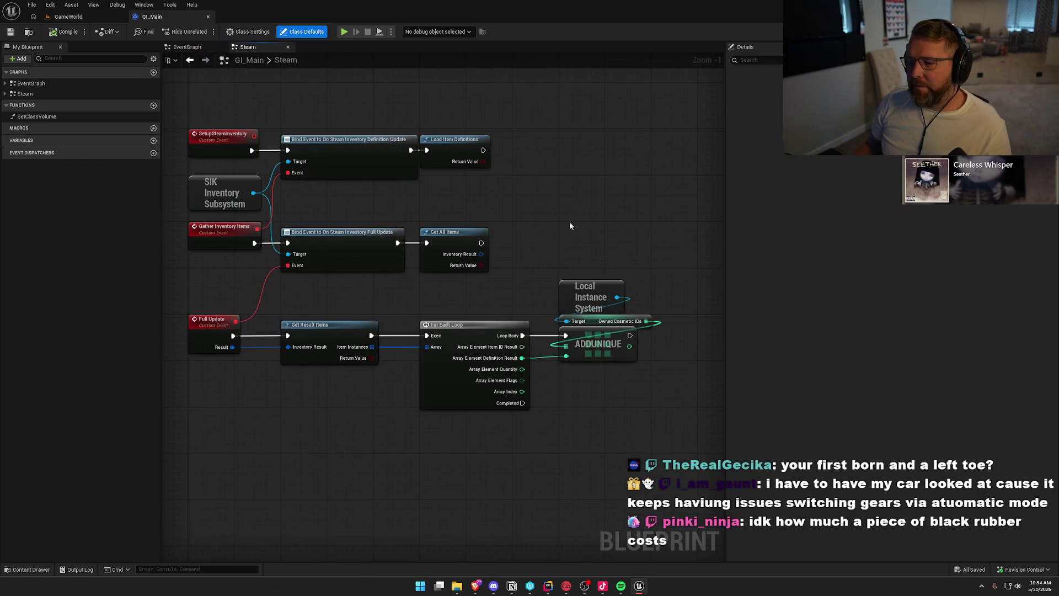
{"action": "left_click_drag", "start_coordinate": [569, 220], "coordinate": [561, 199]}
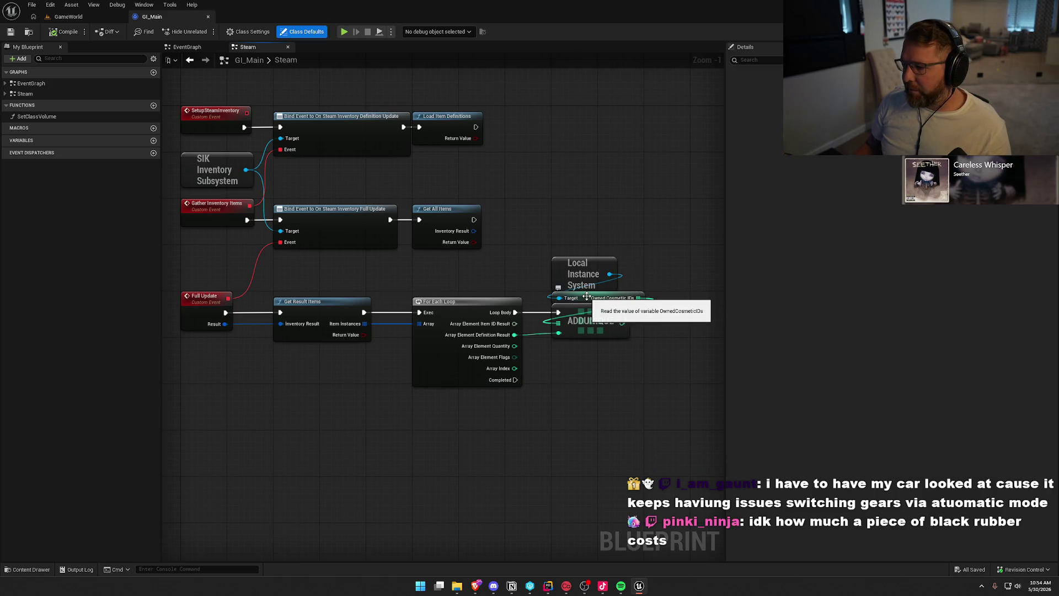
{"action": "left_click", "coordinate": [587, 297]}
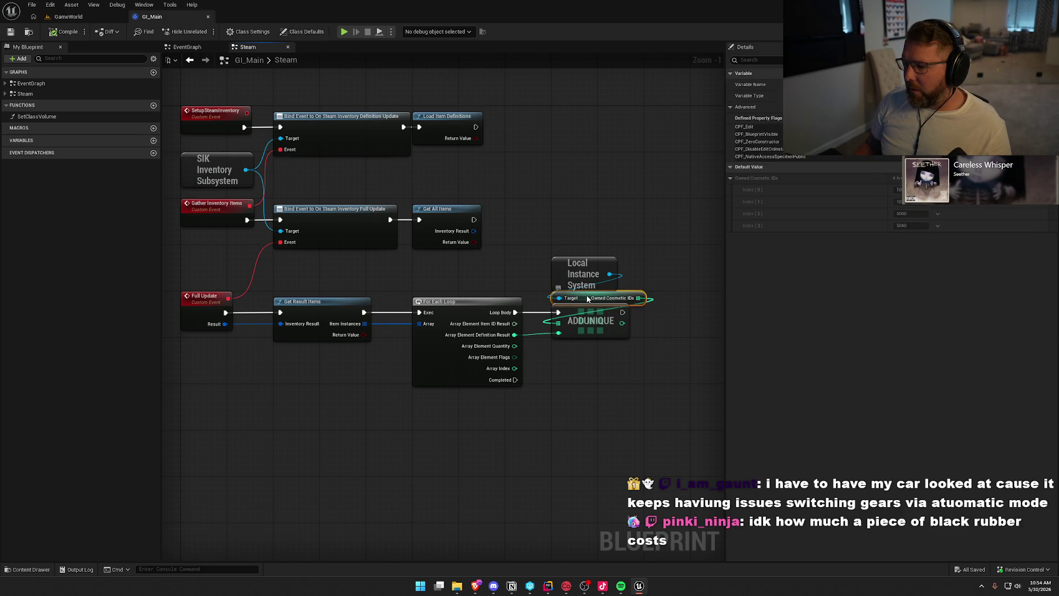
{"action": "right_click", "coordinate": [587, 298]}
{"action": "mouse_move", "coordinate": [635, 383]}
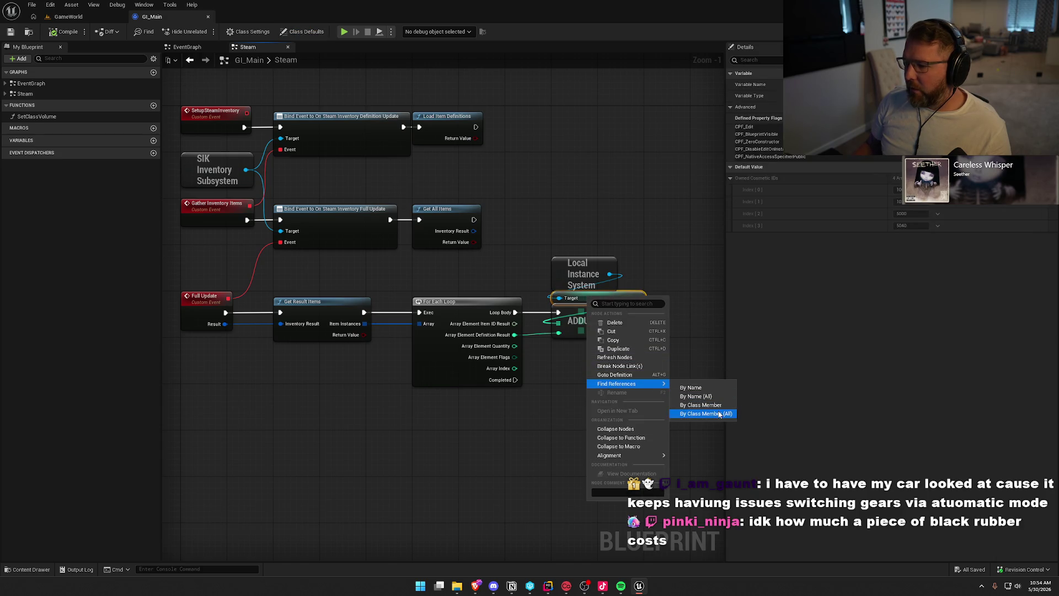
{"action": "left_click", "coordinate": [719, 413]}
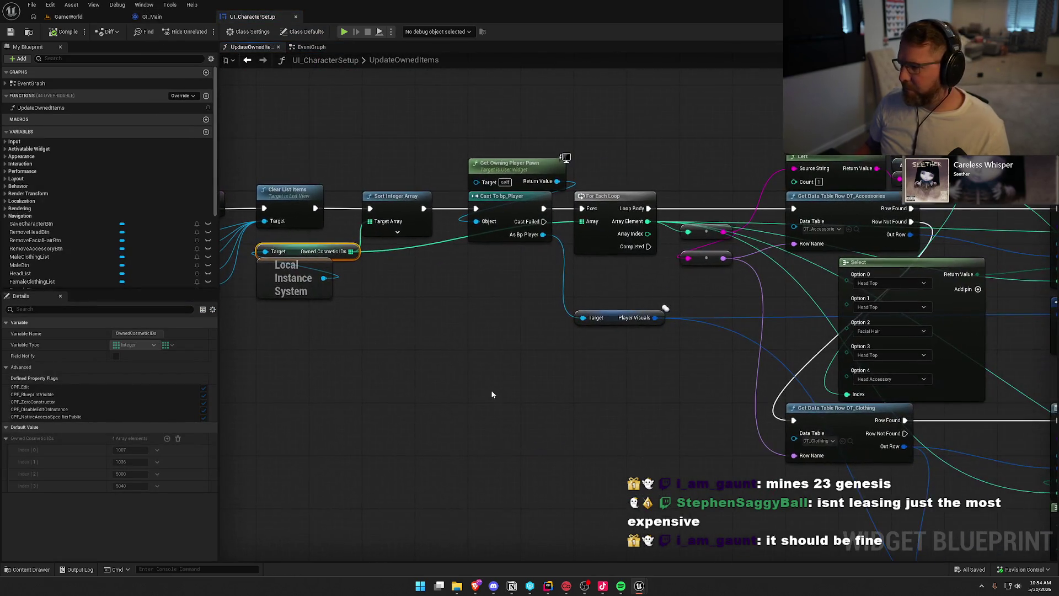
Scroll the results and pan to the start of UI_CharacterSetup's UpdateOwnedItems function.
{"action": "scroll", "coordinate": [666, 307], "scroll_direction": "down", "scroll_amount": 3}
{"action": "scroll", "coordinate": [319, 378], "scroll_direction": "up", "scroll_amount": 3}
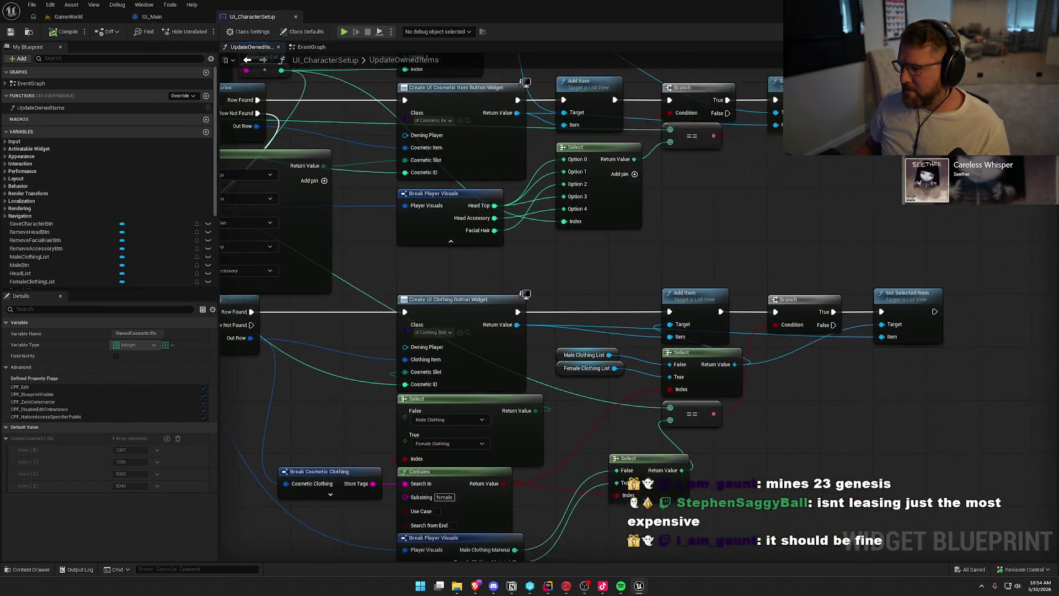
{"action": "scroll", "coordinate": [581, 307], "scroll_direction": "up", "scroll_amount": 3}
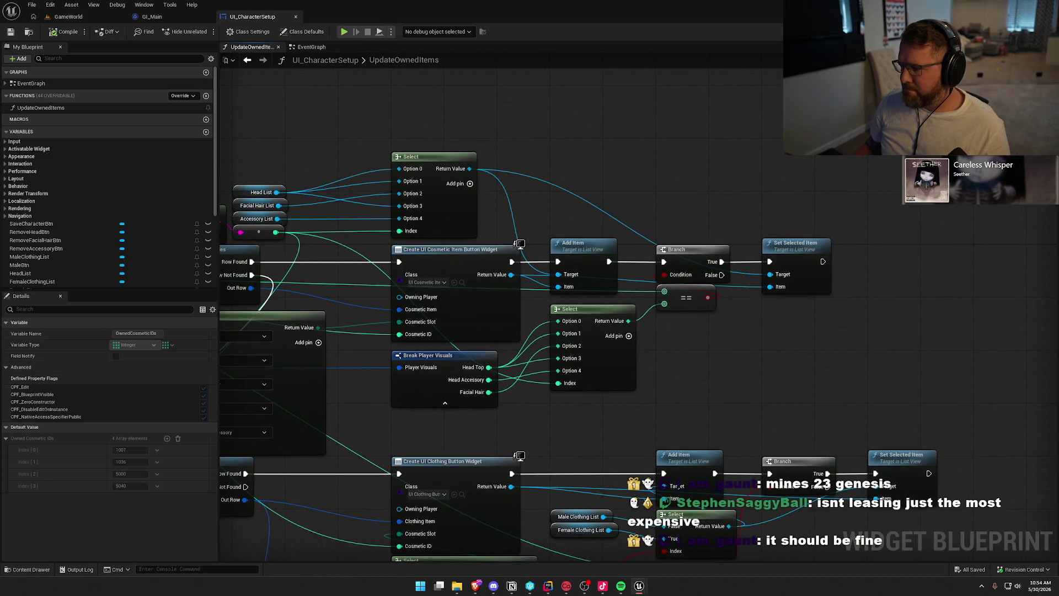
{"action": "mouse_move", "coordinate": [286, 309]}
{"action": "left_mouse_down"}
{"action": "mouse_move", "coordinate": [683, 354]}
{"action": "mouse_move", "coordinate": [907, 402]}
{"action": "mouse_move", "coordinate": [888, 386]}
{"action": "mouse_move", "coordinate": [590, 339]}
{"action": "mouse_move", "coordinate": [595, 368]}
{"action": "left_mouse_up"}
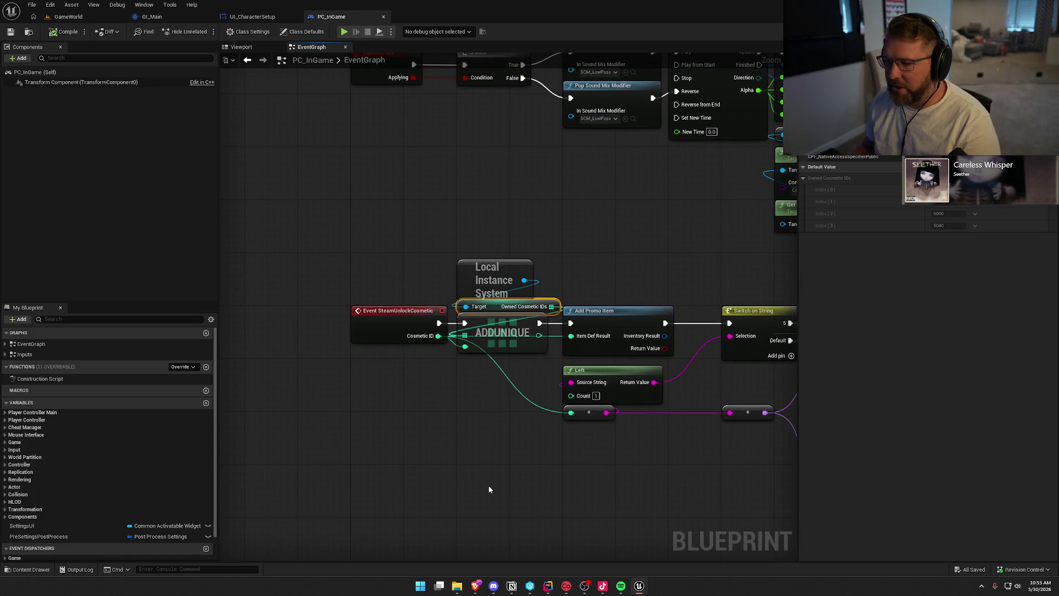
{"action": "scroll", "coordinate": [488, 489], "scroll_direction": "down", "scroll_amount": 3}
{"action": "scroll", "coordinate": [525, 433], "scroll_direction": "up", "scroll_amount": 3}
{"action": "left_click", "coordinate": [384, 264]}
{"action": "mouse_move", "coordinate": [565, 396]}
{"action": "left_mouse_down"}
{"action": "mouse_move", "coordinate": [232, 386]}
{"action": "mouse_move", "coordinate": [614, 426]}
{"action": "left_mouse_up"}
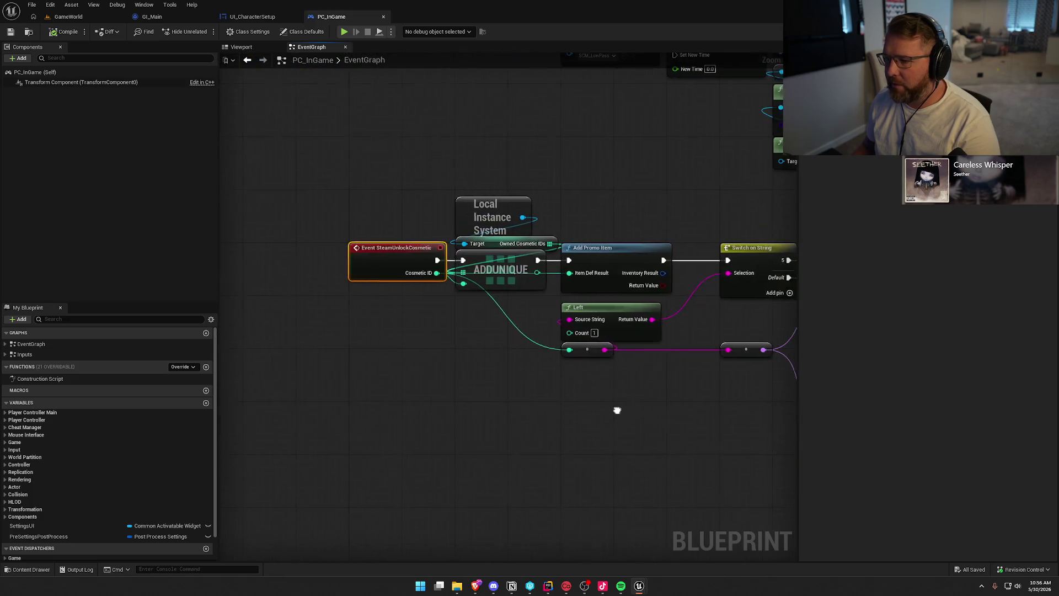
{"action": "right_click", "coordinate": [393, 265]}
{"action": "mouse_move", "coordinate": [442, 353]}
{"action": "left_click", "coordinate": [507, 382]}
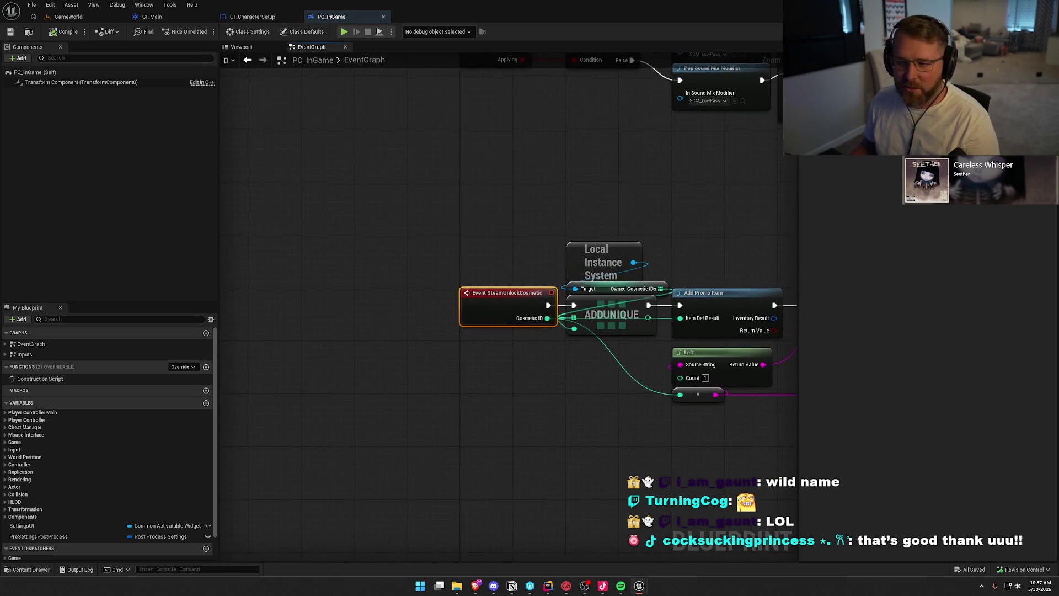
Pan PC_InGame's EventGraph and select the Steam ownership, CONTAINS and Steam Unlock Cosmetic nodes.
{"action": "mouse_move", "coordinate": [452, 443]}
{"action": "left_mouse_down"}
{"action": "mouse_move", "coordinate": [768, 406]}
{"action": "mouse_move", "coordinate": [589, 347]}
{"action": "left_mouse_up"}
{"action": "left_click_drag", "start_coordinate": [337, 135], "coordinate": [710, 396]}
{"action": "mouse_move", "coordinate": [509, 385]}
{"action": "left_mouse_down"}
{"action": "mouse_move", "coordinate": [780, 369]}
{"action": "mouse_move", "coordinate": [540, 375]}
{"action": "left_mouse_up"}
{"action": "mouse_move", "coordinate": [739, 390]}
{"action": "left_mouse_down"}
{"action": "mouse_move", "coordinate": [429, 544]}
{"action": "mouse_move", "coordinate": [618, 509]}
{"action": "mouse_move", "coordinate": [630, 497]}
{"action": "mouse_move", "coordinate": [534, 521]}
{"action": "mouse_move", "coordinate": [520, 362]}
{"action": "mouse_move", "coordinate": [502, 322]}
{"action": "mouse_move", "coordinate": [560, 287]}
{"action": "left_mouse_up"}
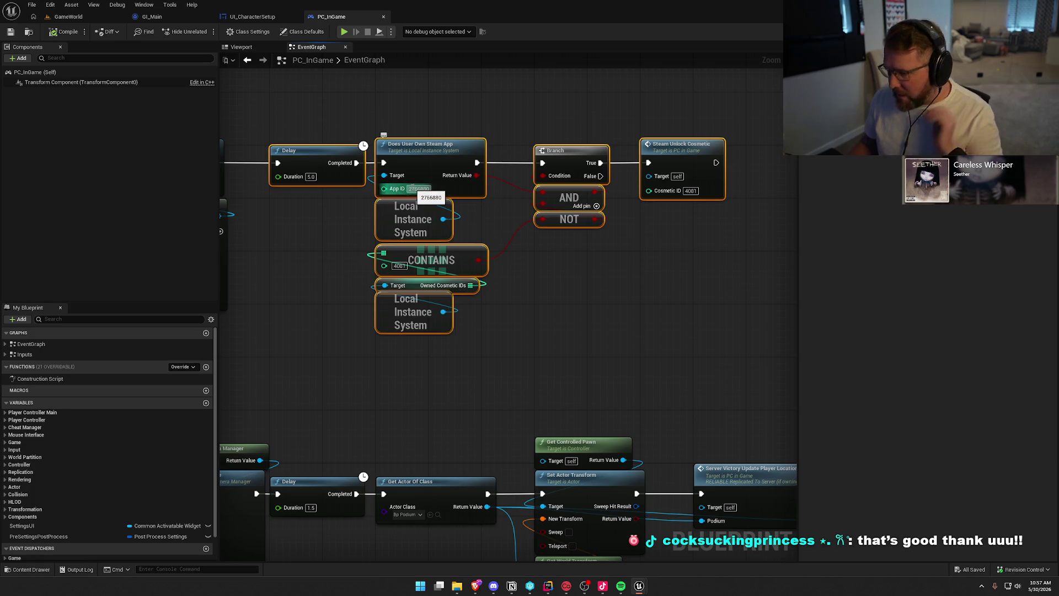
{"action": "left_click_drag", "start_coordinate": [494, 354], "coordinate": [328, 262]}
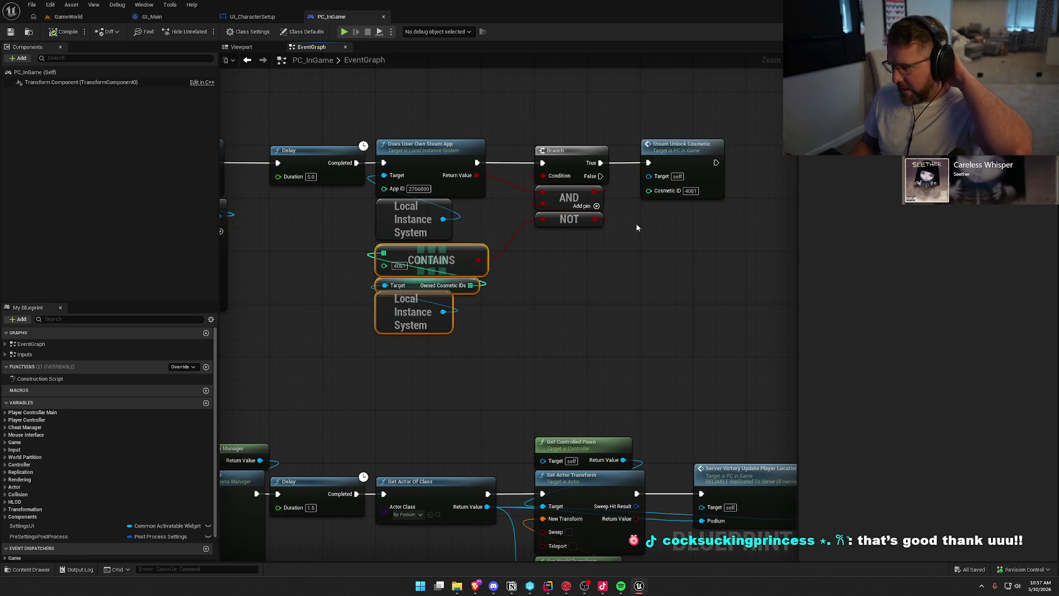
{"action": "left_click_drag", "start_coordinate": [639, 120], "coordinate": [765, 250]}
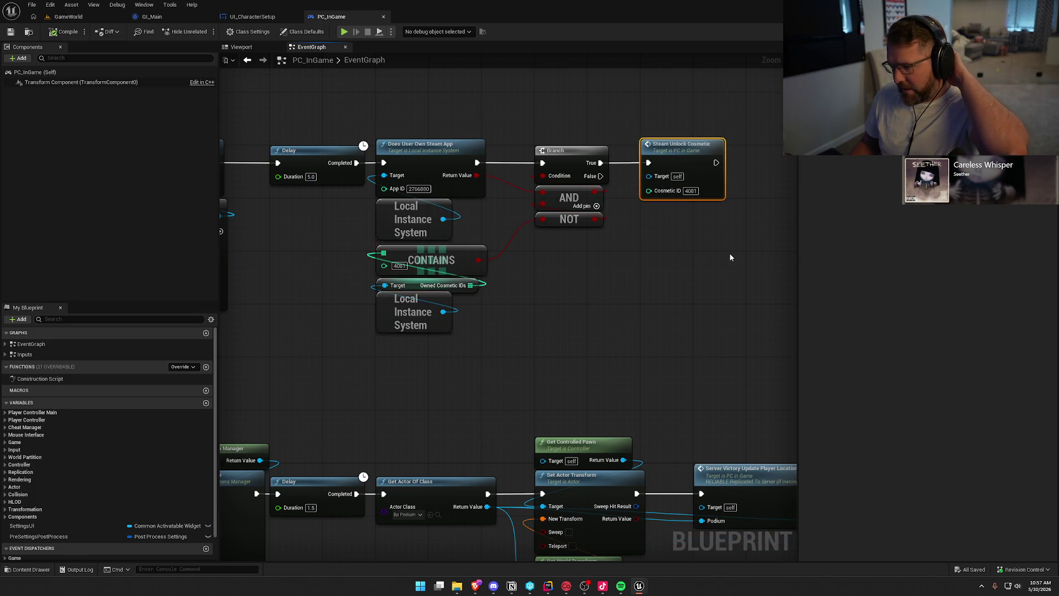
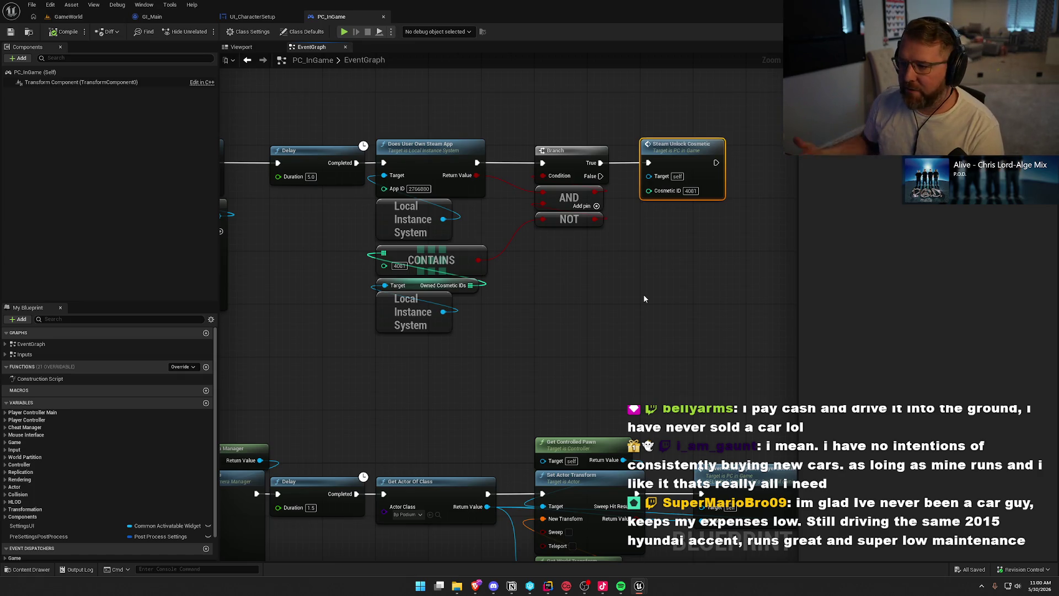
Wrap the Delay, Does User Own Steam App, Branch and Steam Unlock Cosmetic nodes in a comment titled 'Deadmau5 Head for meowingtons sim'.
{"action": "mouse_move", "coordinate": [298, 109]}
{"action": "left_mouse_down"}
{"action": "mouse_move", "coordinate": [683, 352]}
{"action": "mouse_move", "coordinate": [672, 337]}
{"action": "left_mouse_up"}
{"action": "type", "text": "cDeadmau5 Hea"}
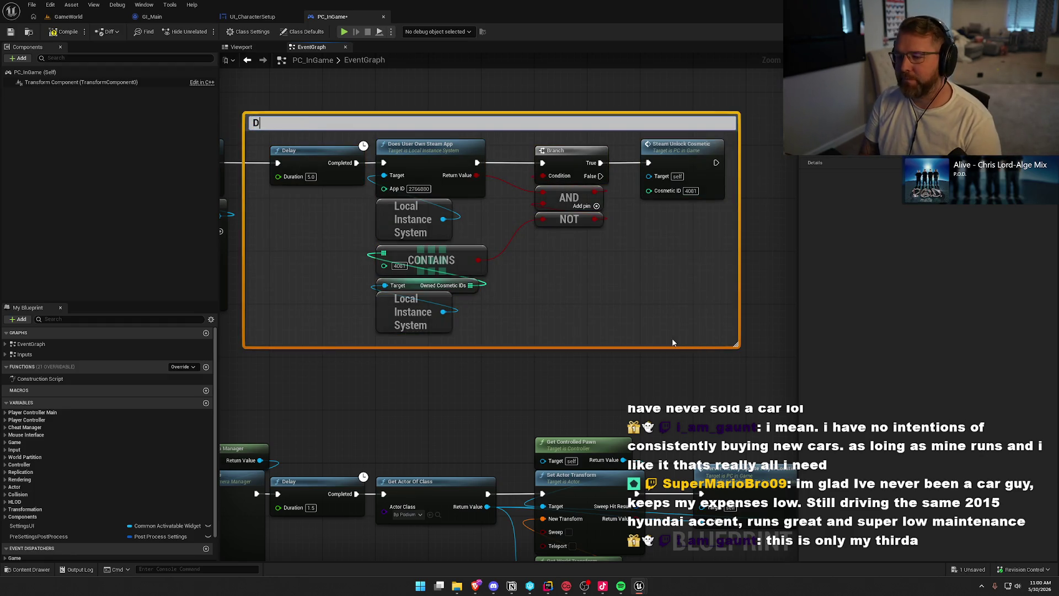
{"action": "type", "text": "d for "}
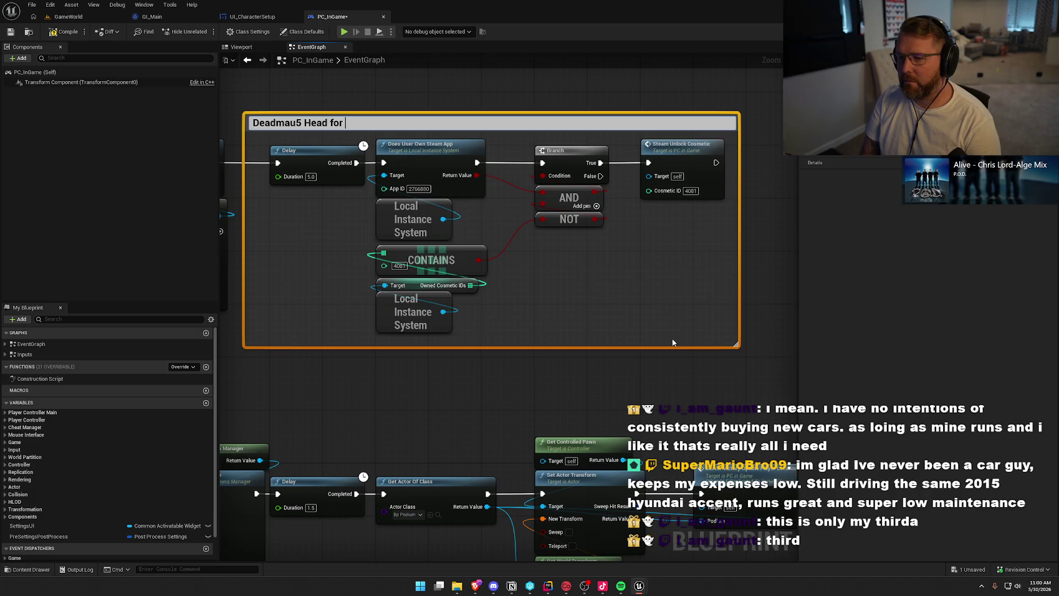
{"action": "type", "text": "meowingtons sim"}
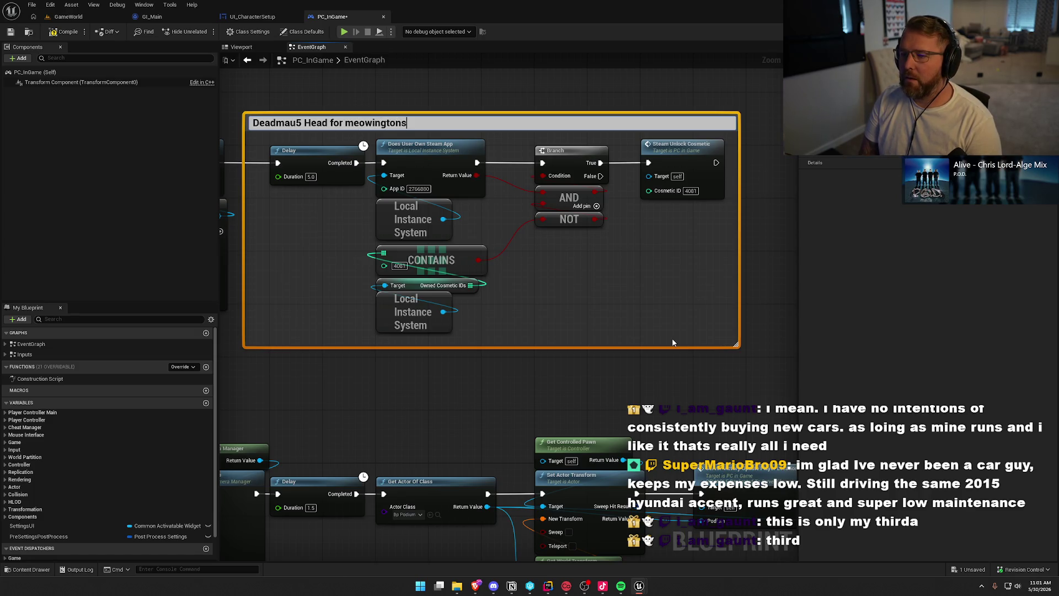
{"action": "left_click", "coordinate": [647, 393]}
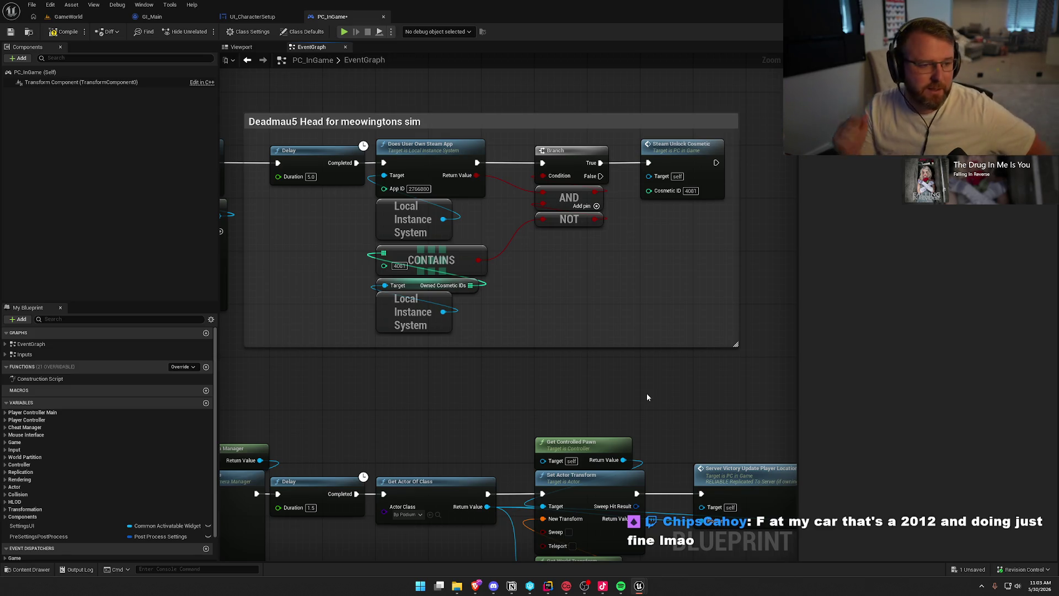
Switch from the Unreal editor to the Brave browser showing the No More Room in Hell 2 store page.
{"action": "key", "text": "alt+Tab"}
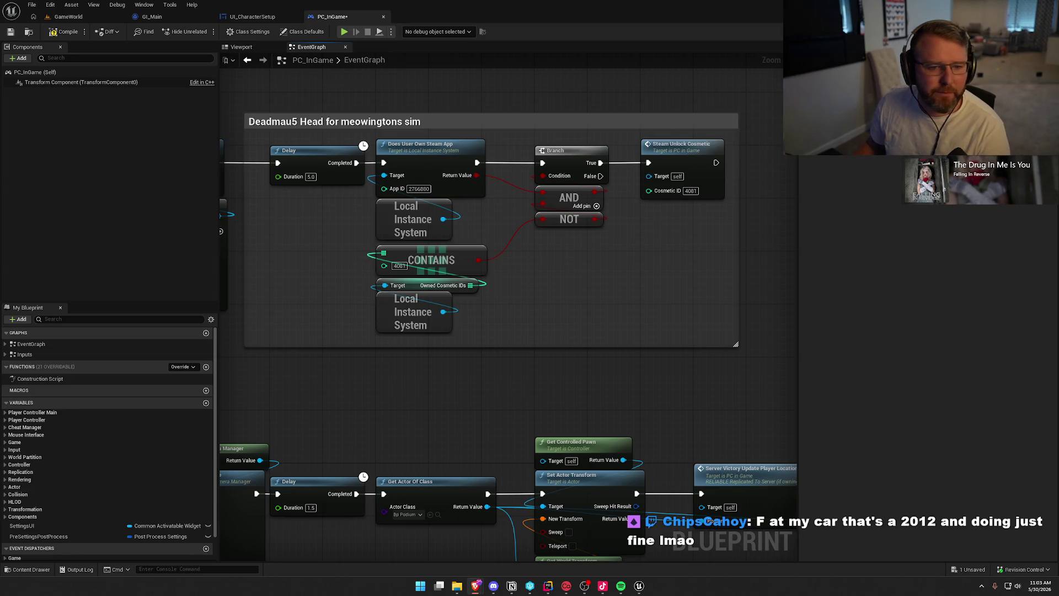
{"action": "key", "text": "alt+Tab"}
{"action": "key", "text": "alt+Tab"}
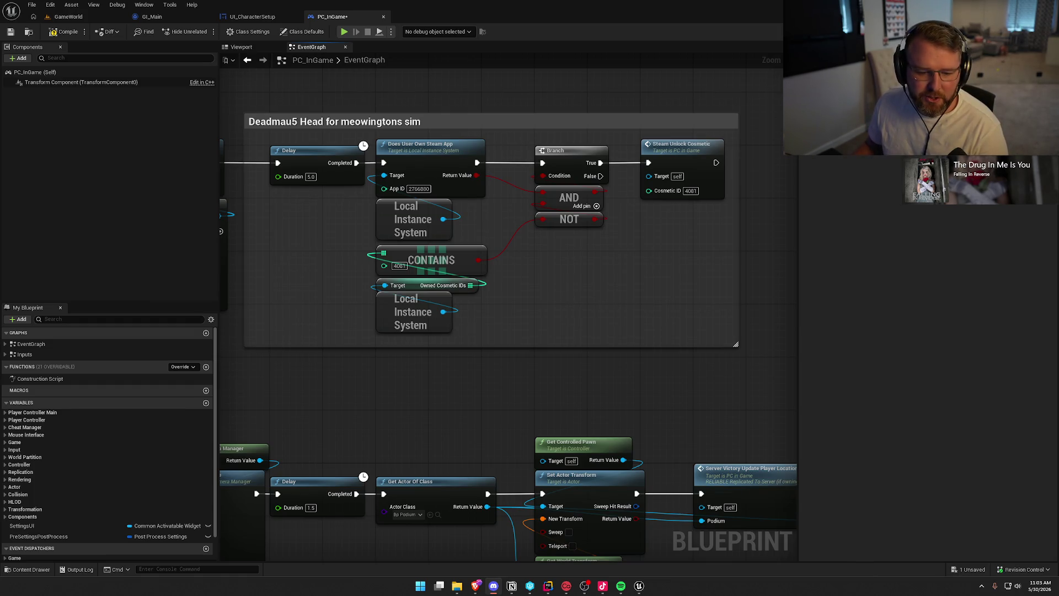
{"action": "key", "text": "alt+Tab"}
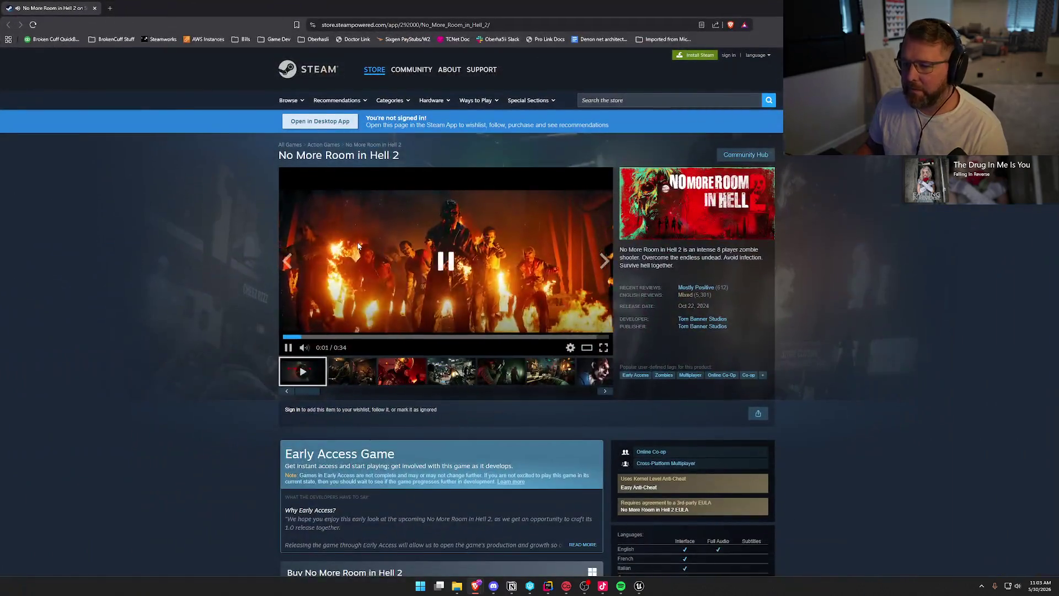
Maximize the browser and play the No More Room in Hell 2 trailer full-screen.
{"action": "left_click", "coordinate": [359, 246]}
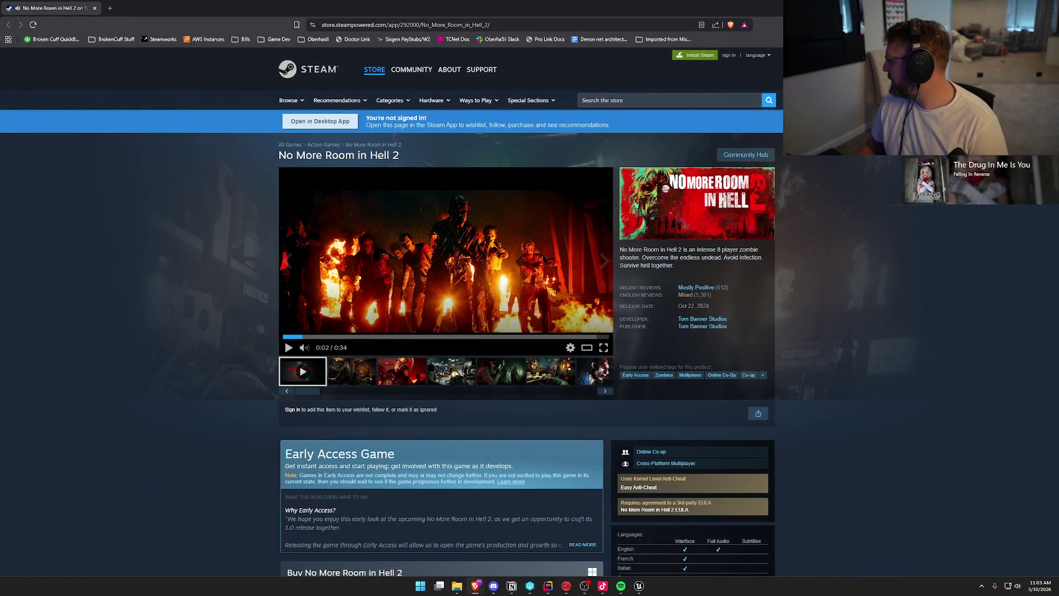
{"action": "key", "text": "alt+Tab"}
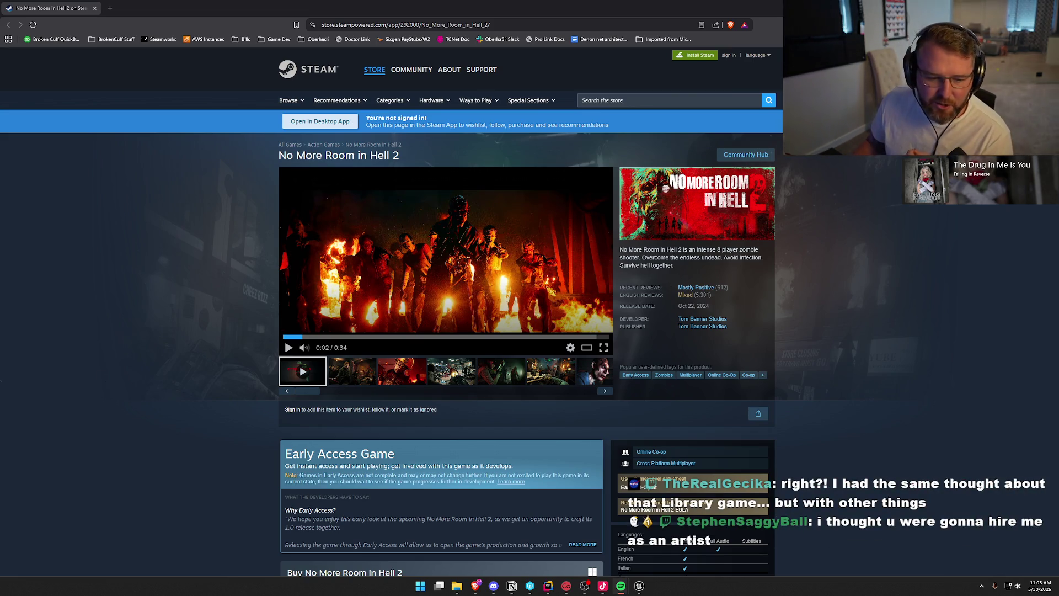
{"action": "left_click", "coordinate": [603, 347]}
{"action": "left_click", "coordinate": [586, 311]}
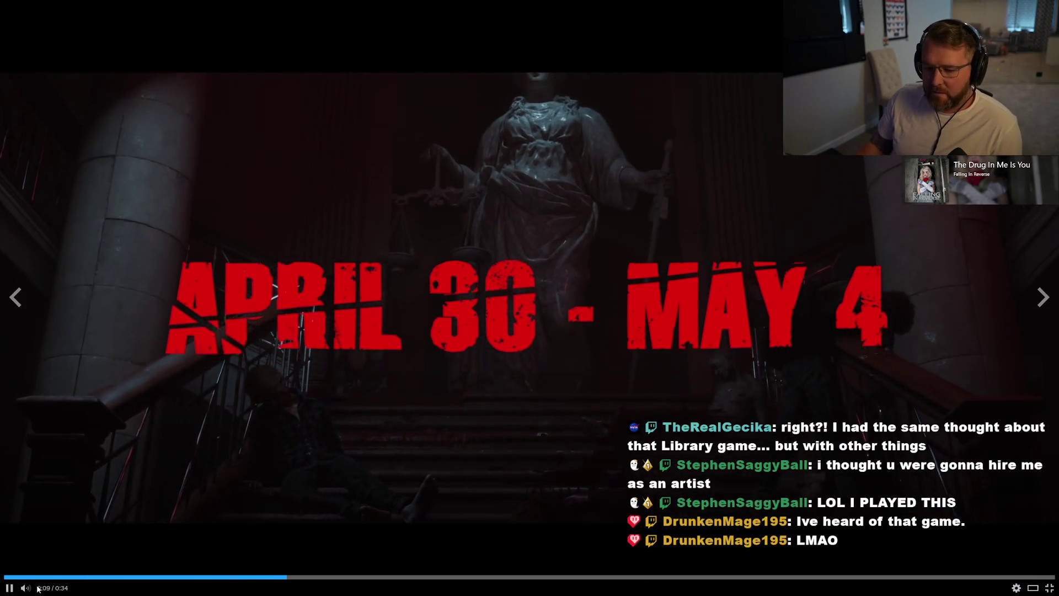
Leave full-screen once the trailer ends and enlarge the second screenshot (2 of 15).
{"action": "mouse_move", "coordinate": [46, 592]}
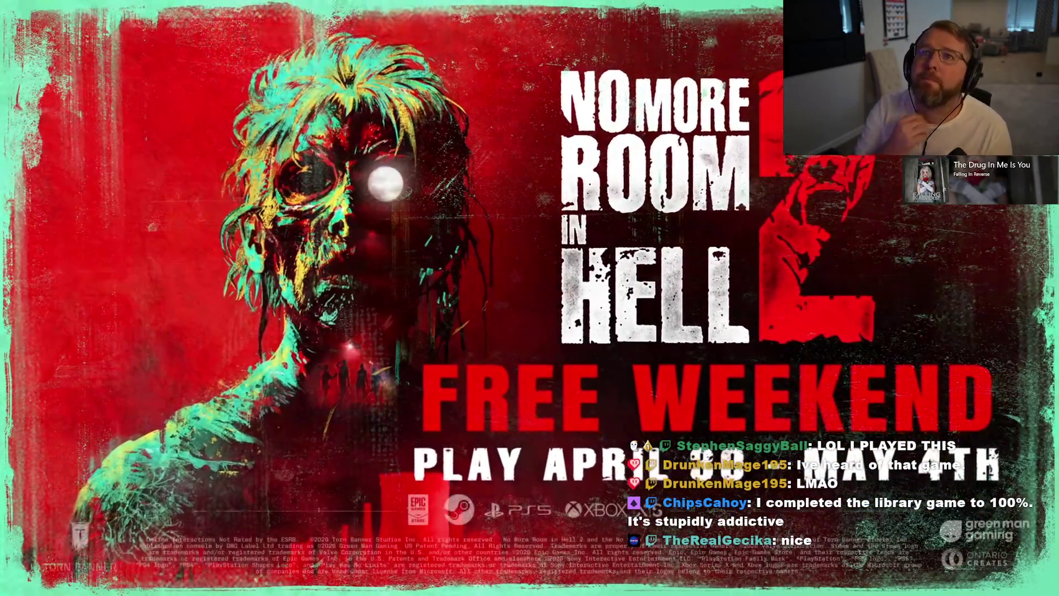
{"action": "key", "text": "Escape"}
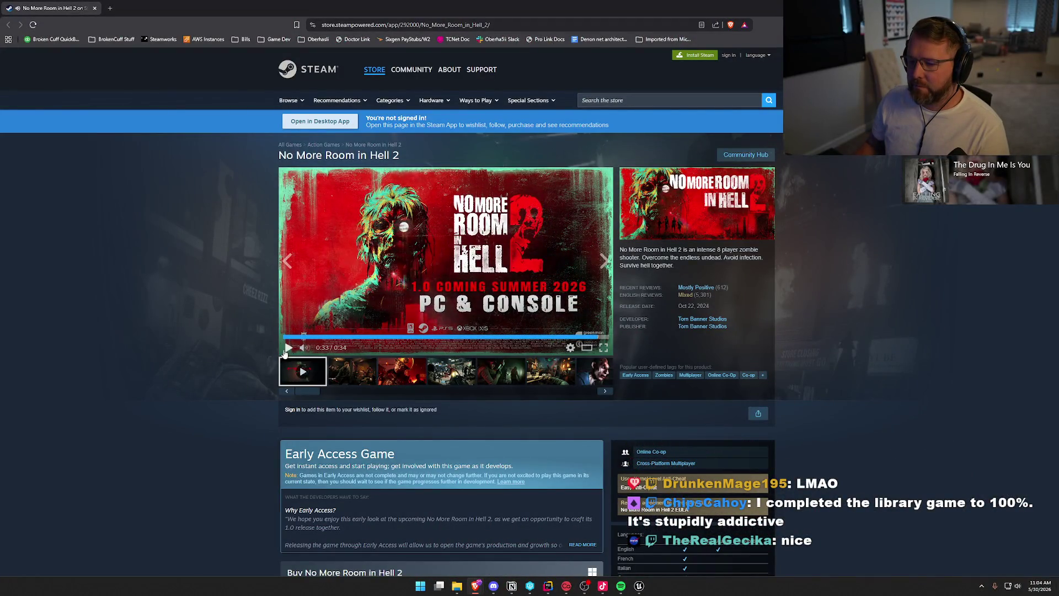
{"action": "left_click", "coordinate": [298, 331]}
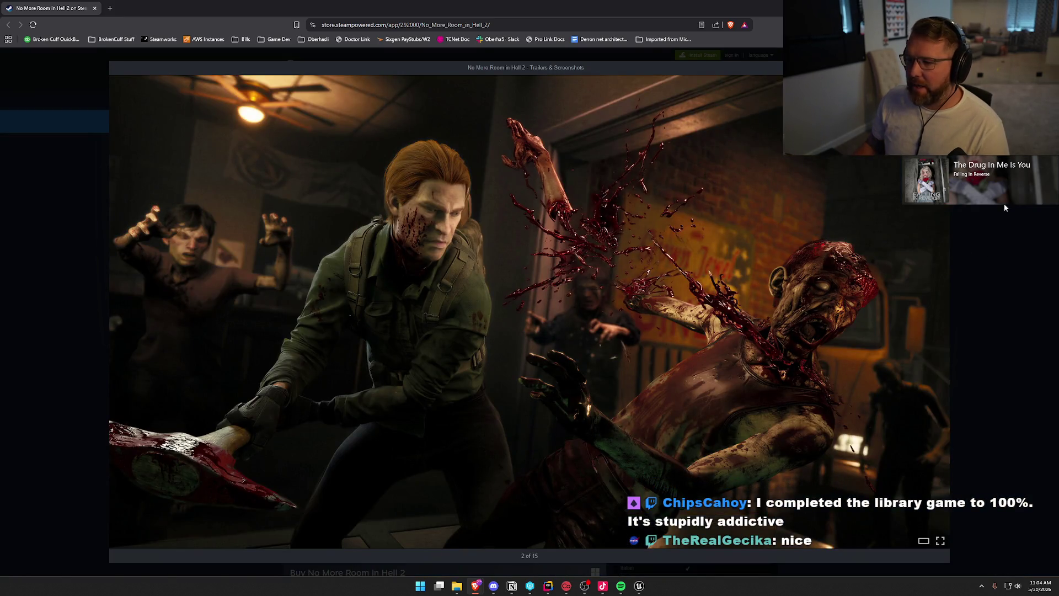
Close the screenshot viewer and expand the full About This Game description.
{"action": "left_click", "coordinate": [990, 248]}
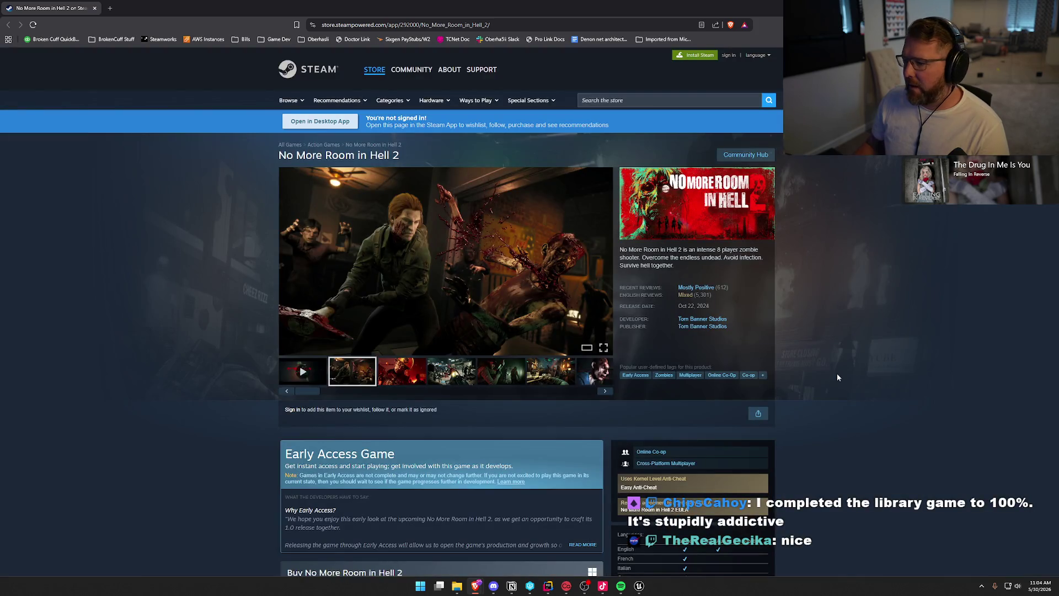
{"action": "scroll", "coordinate": [836, 373], "scroll_direction": "down", "scroll_amount": 10}
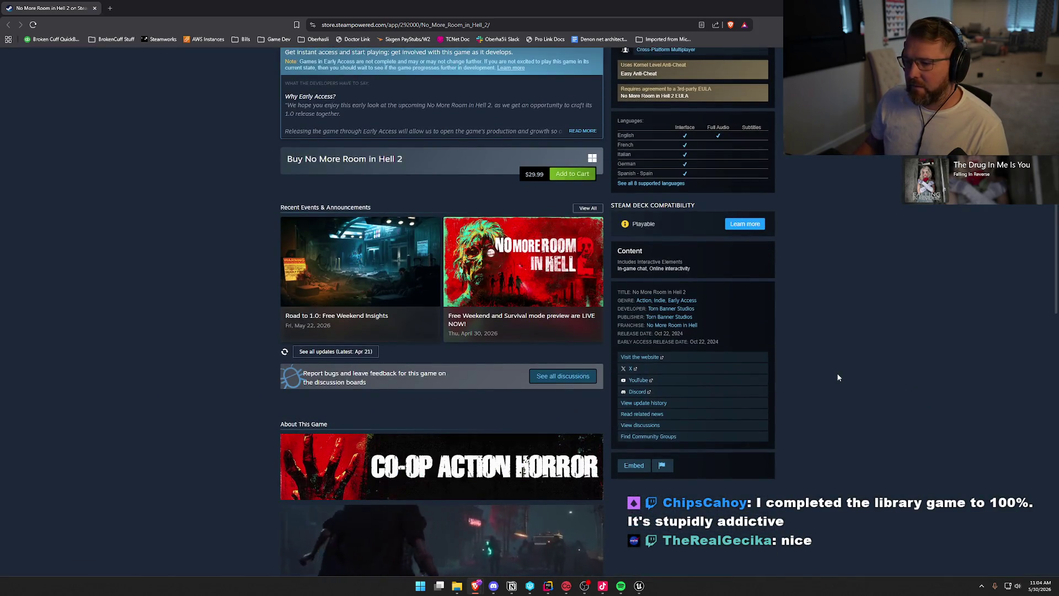
{"action": "scroll", "coordinate": [837, 377], "scroll_direction": "down", "scroll_amount": 3}
{"action": "left_click", "coordinate": [437, 393]}
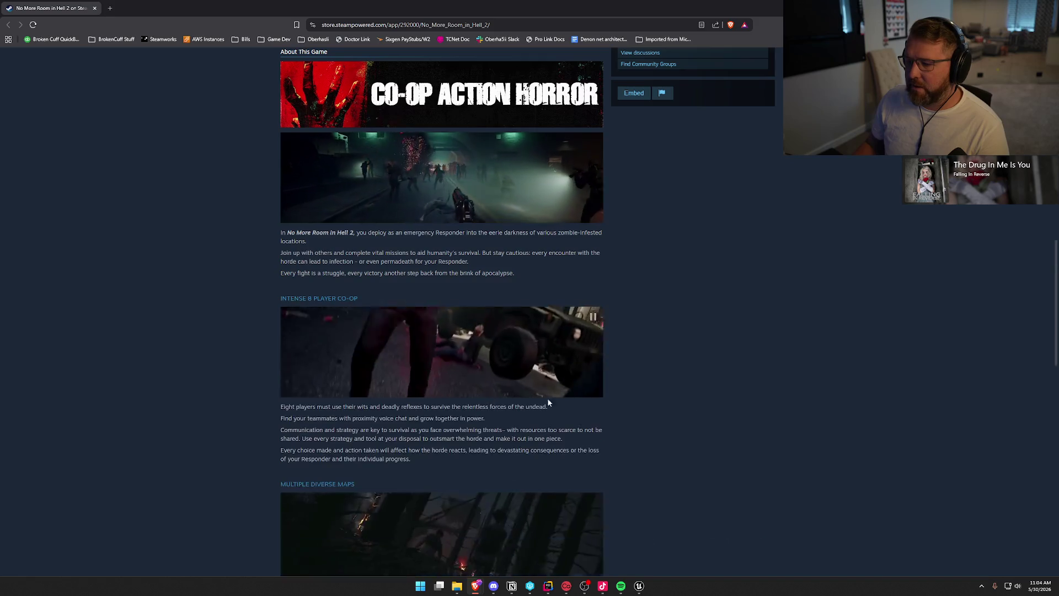
Scroll through the description and back up toward the page's title and media gallery.
{"action": "scroll", "coordinate": [789, 402], "scroll_direction": "down", "scroll_amount": 3}
{"action": "scroll", "coordinate": [788, 402], "scroll_direction": "up", "scroll_amount": 10}
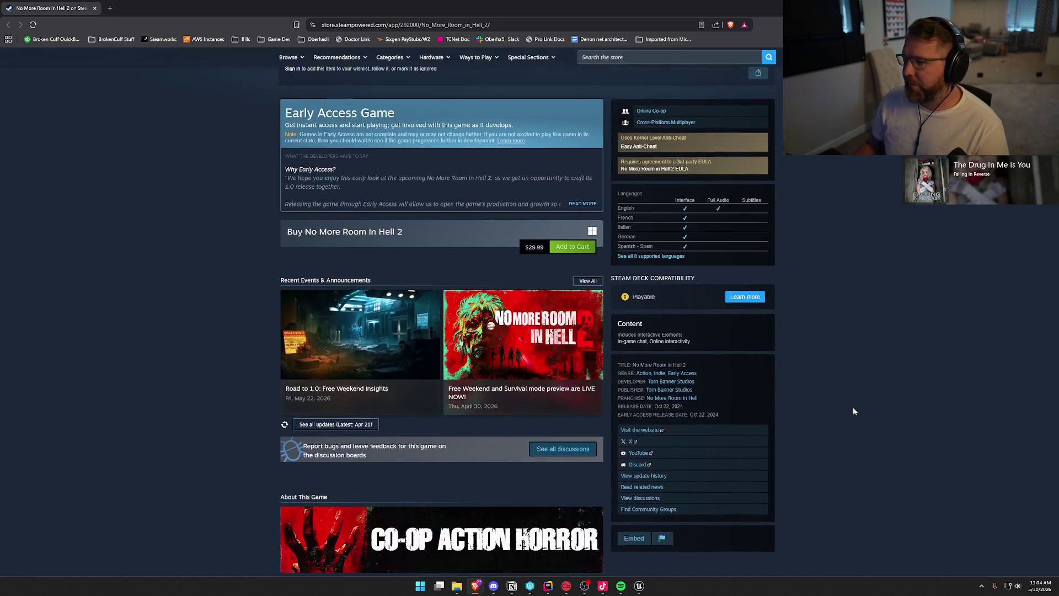
{"action": "scroll", "coordinate": [837, 405], "scroll_direction": "up", "scroll_amount": 2}
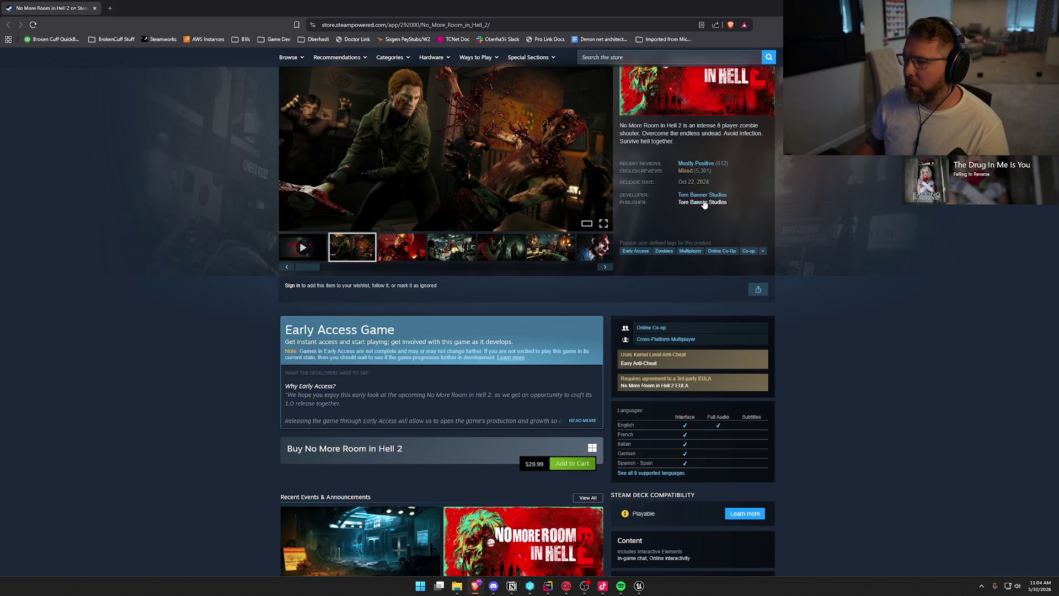
{"action": "scroll", "coordinate": [833, 457], "scroll_direction": "down", "scroll_amount": 12}
{"action": "scroll", "coordinate": [838, 455], "scroll_direction": "down", "scroll_amount": 10}
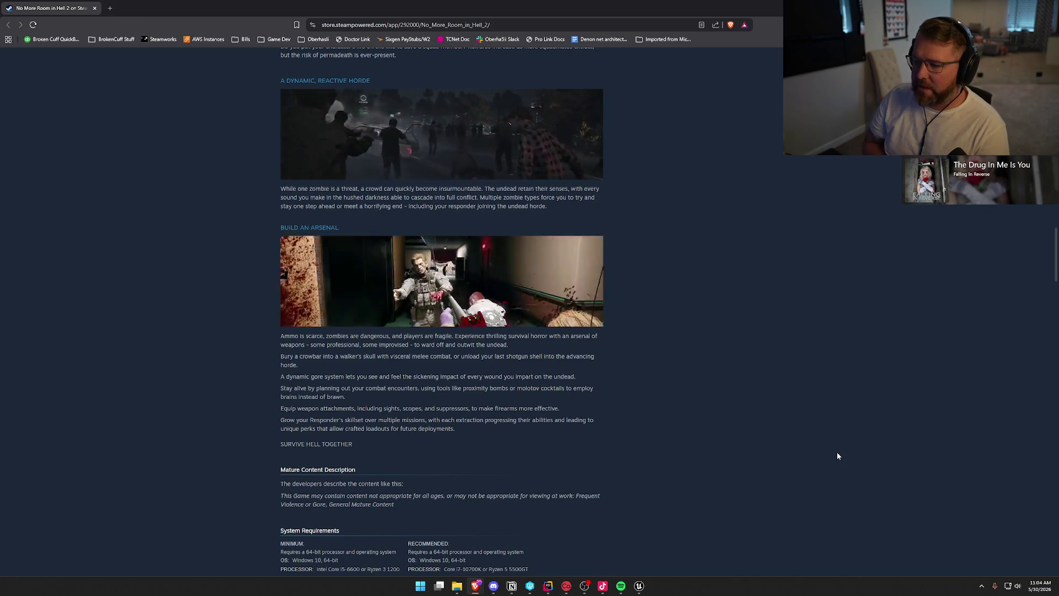
{"action": "scroll", "coordinate": [810, 442], "scroll_direction": "down", "scroll_amount": 3}
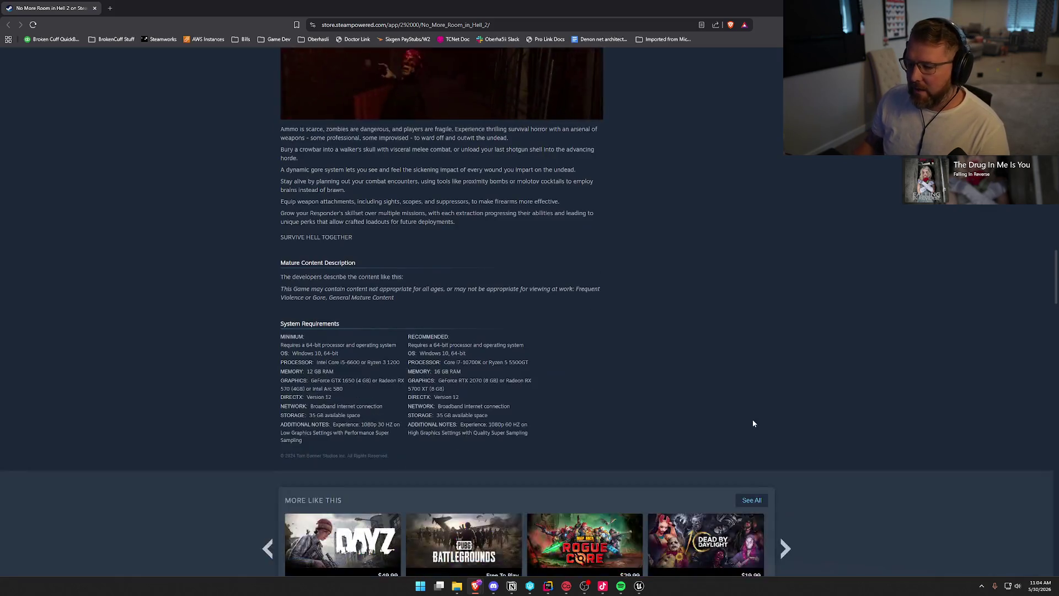
{"action": "scroll", "coordinate": [898, 333], "scroll_direction": "down", "scroll_amount": 12}
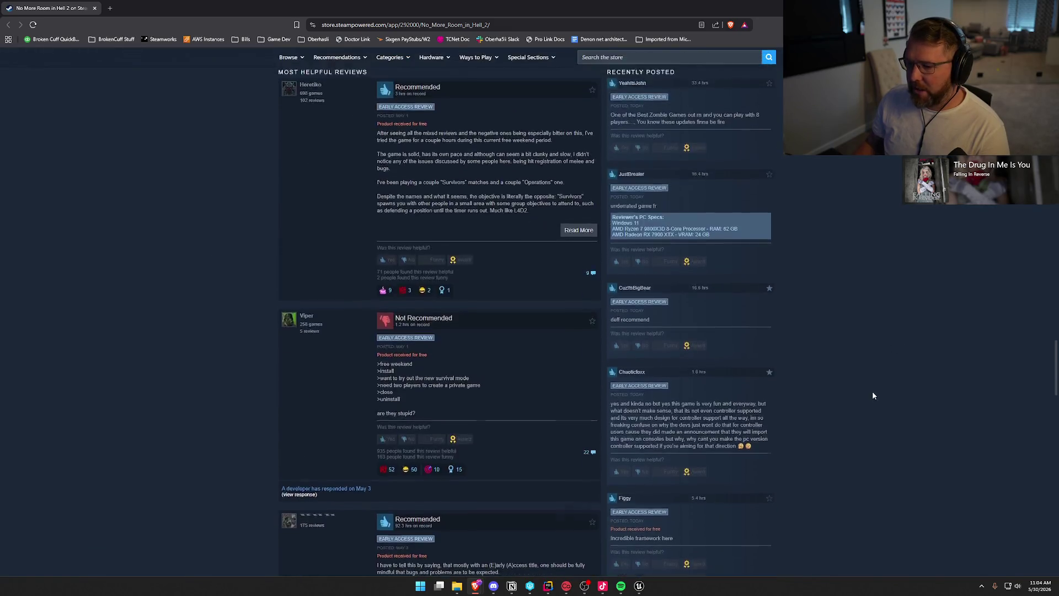
{"action": "scroll", "coordinate": [872, 391], "scroll_direction": "up", "scroll_amount": 15}
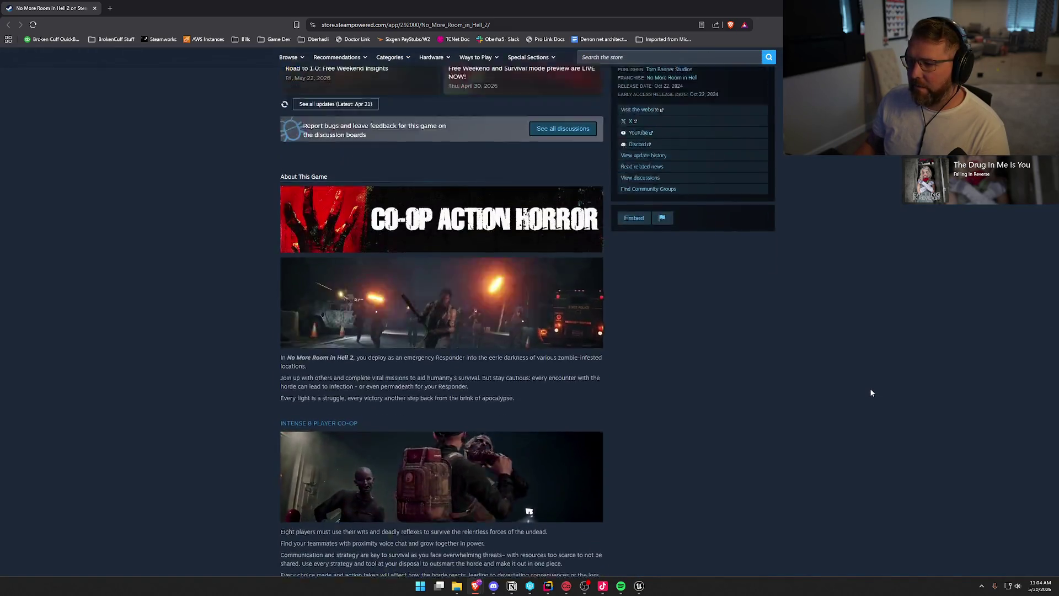
{"action": "scroll", "coordinate": [871, 392], "scroll_direction": "up", "scroll_amount": 8}
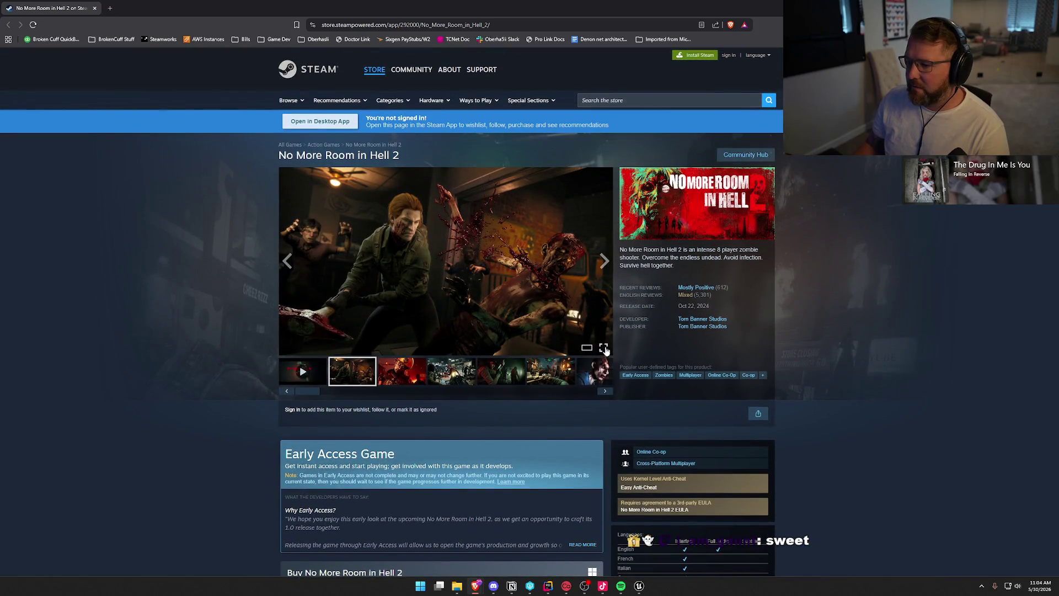
Open the No More Room in Hell 2 screenshots full screen and advance to the next image.
{"action": "left_click", "coordinate": [603, 348]}
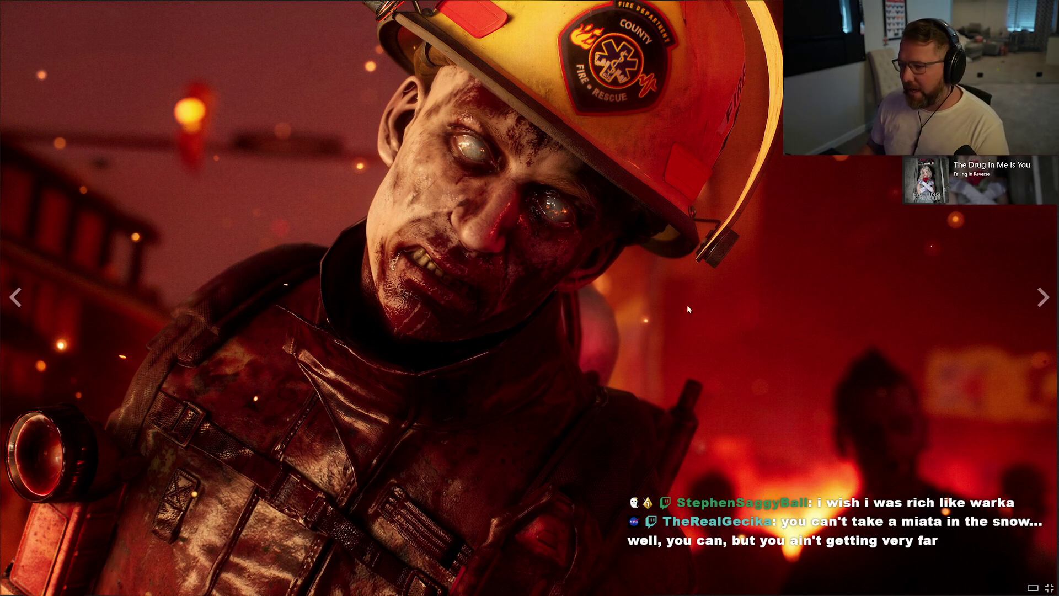
{"action": "left_click", "coordinate": [1043, 300]}
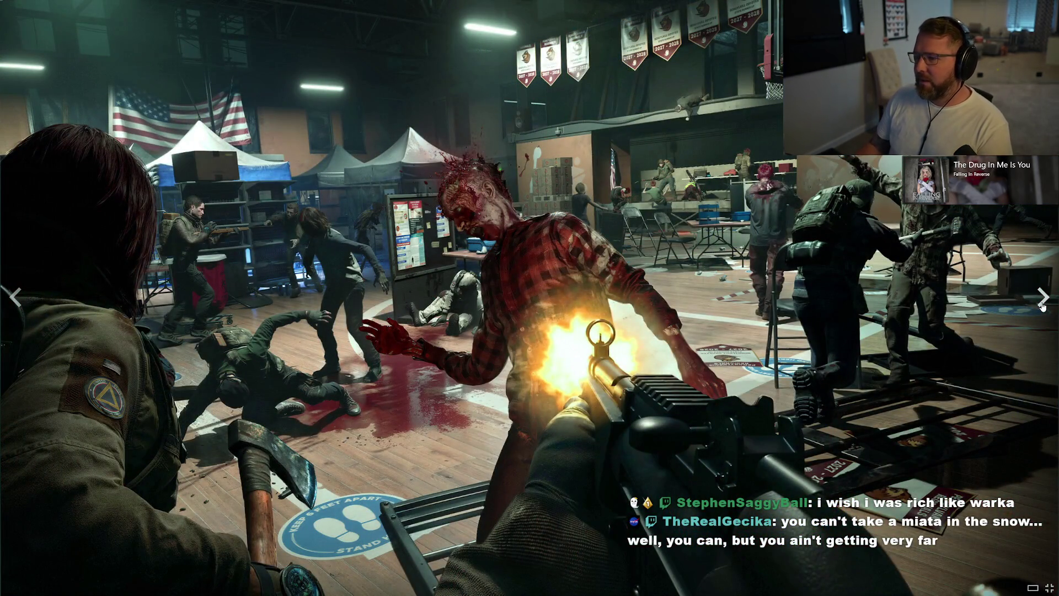
Advance to the next screenshot, then exit the full-screen viewer.
{"action": "left_click", "coordinate": [1042, 305]}
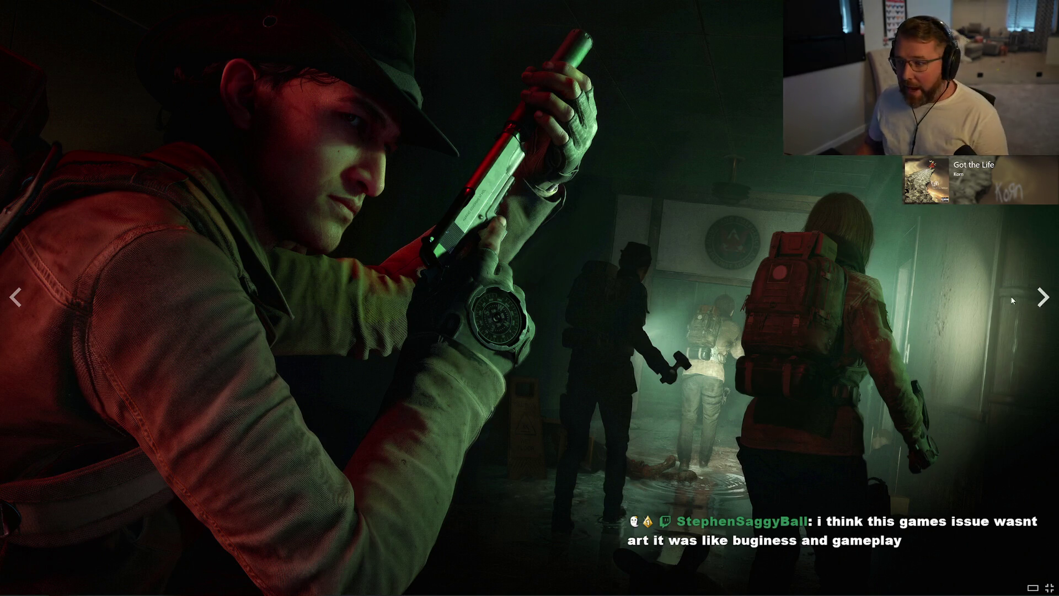
{"action": "key", "text": "Escape"}
Go to steamdb.info from the browser's address bar.
{"action": "left_click", "coordinate": [498, 25]}
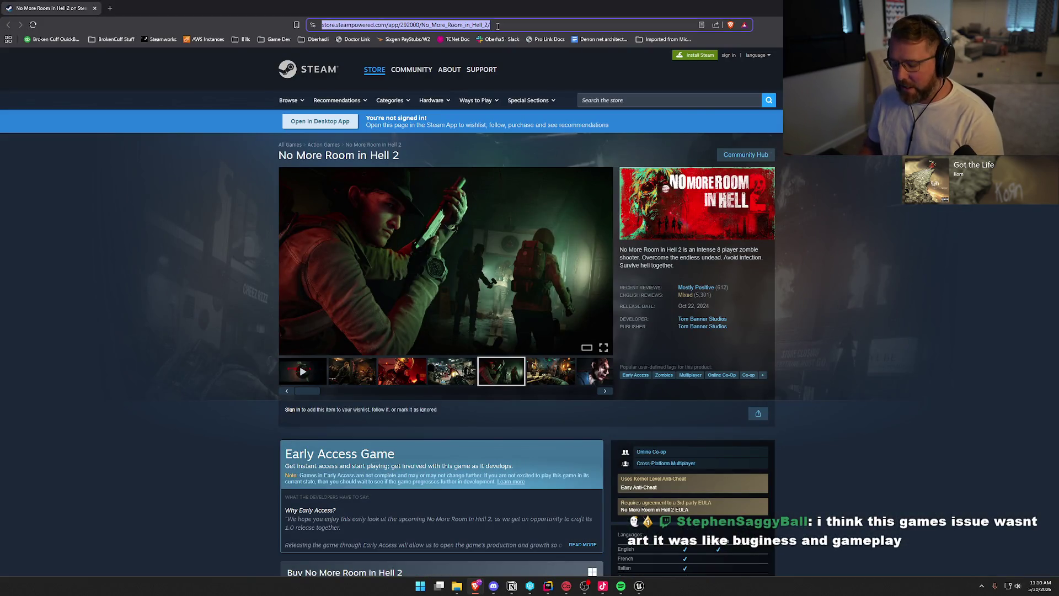
{"action": "type", "text": "steam"}
{"action": "key", "text": "Return"}
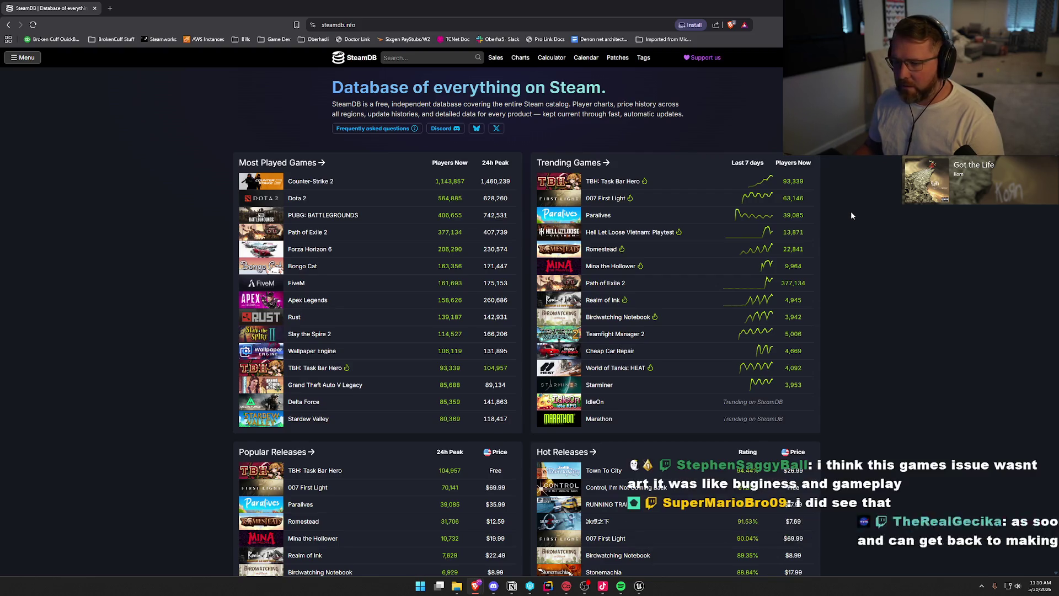
Search SteamDB for 'libraian' to list the Librarian titles.
{"action": "scroll", "coordinate": [850, 215], "scroll_direction": "down", "scroll_amount": 3}
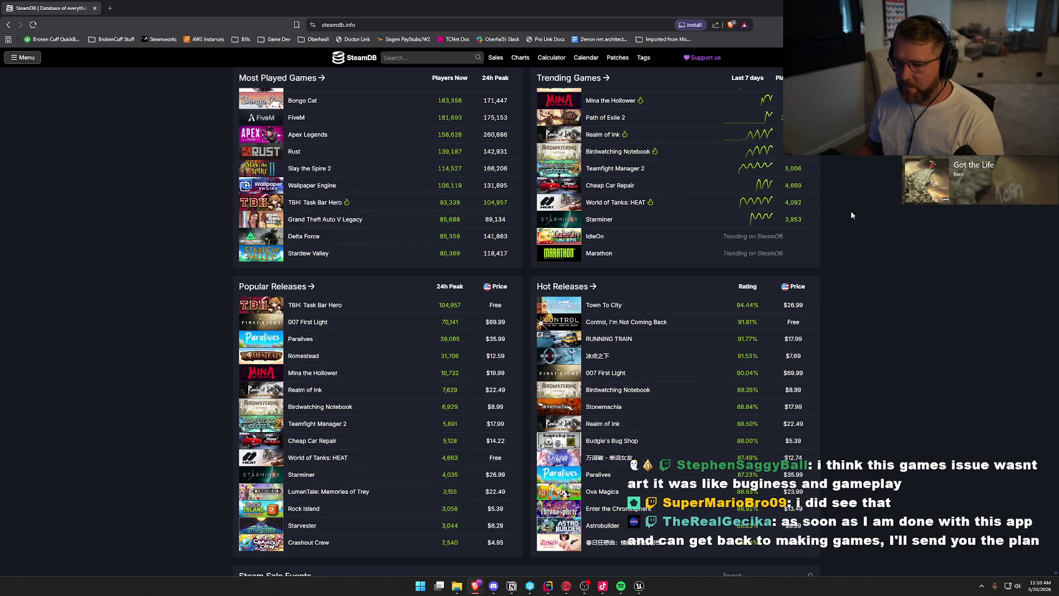
{"action": "scroll", "coordinate": [851, 214], "scroll_direction": "up", "scroll_amount": 3}
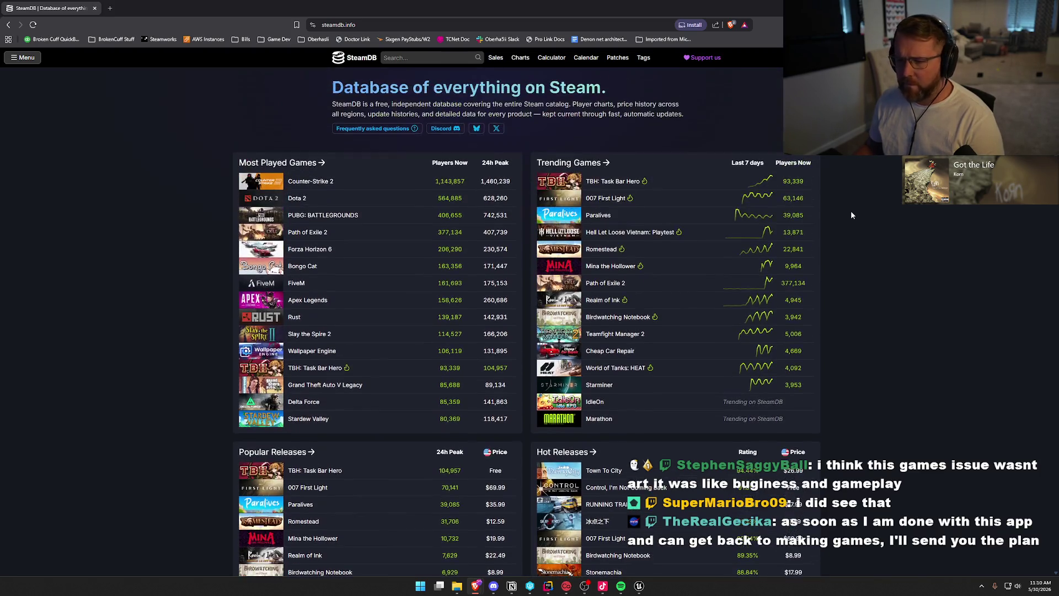
{"action": "left_click", "coordinate": [423, 57]}
{"action": "type", "text": "libraian"}
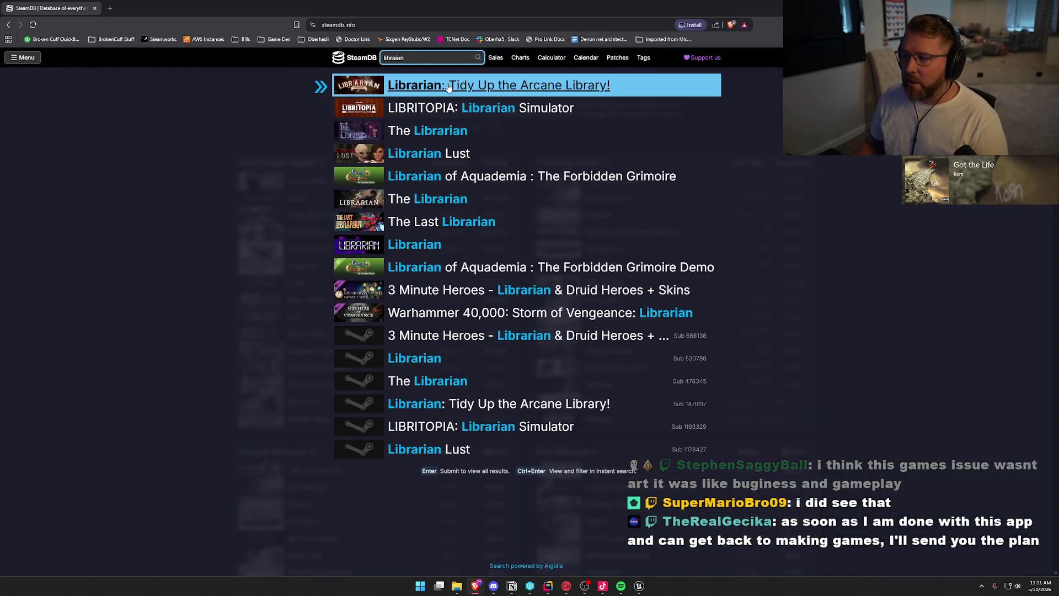
Open Librarian: Tidy Up the Arcane Library! from the results and show its Charts page.
{"action": "left_click", "coordinate": [459, 88]}
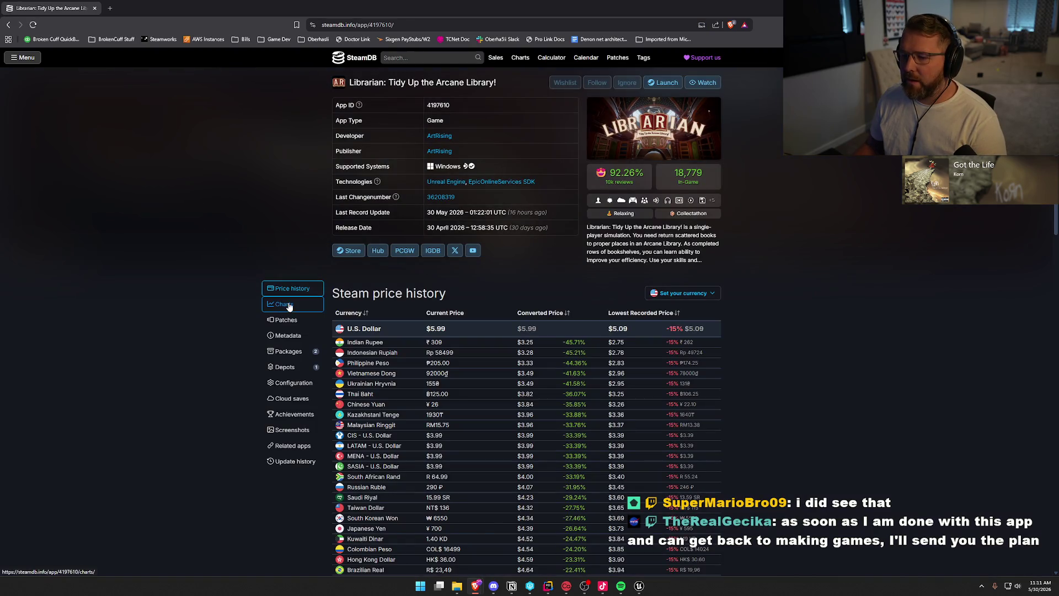
{"action": "left_click", "coordinate": [284, 303]}
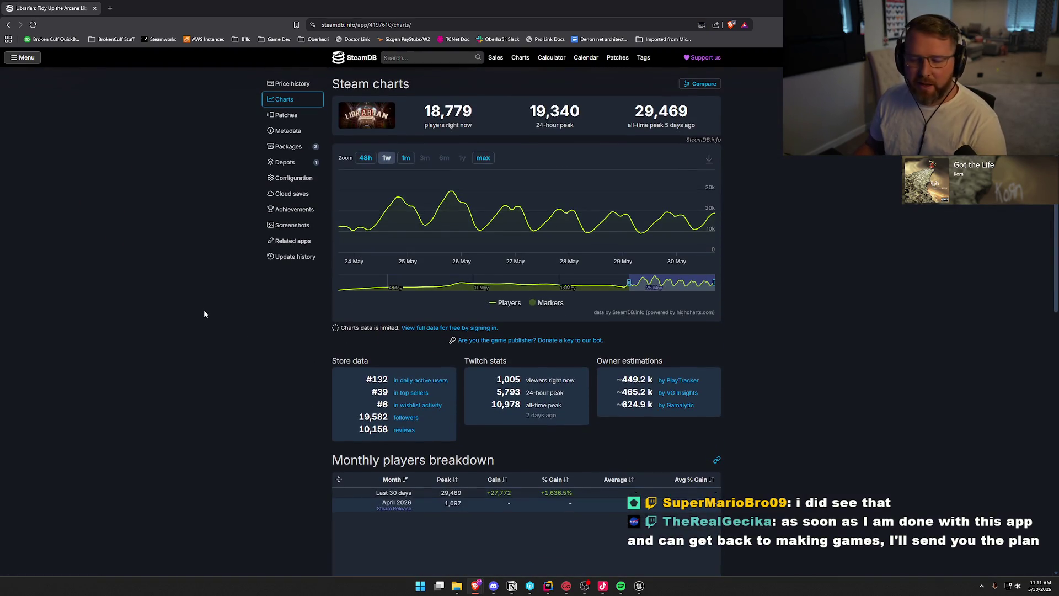
{"action": "scroll", "coordinate": [204, 314], "scroll_direction": "up", "scroll_amount": 4}
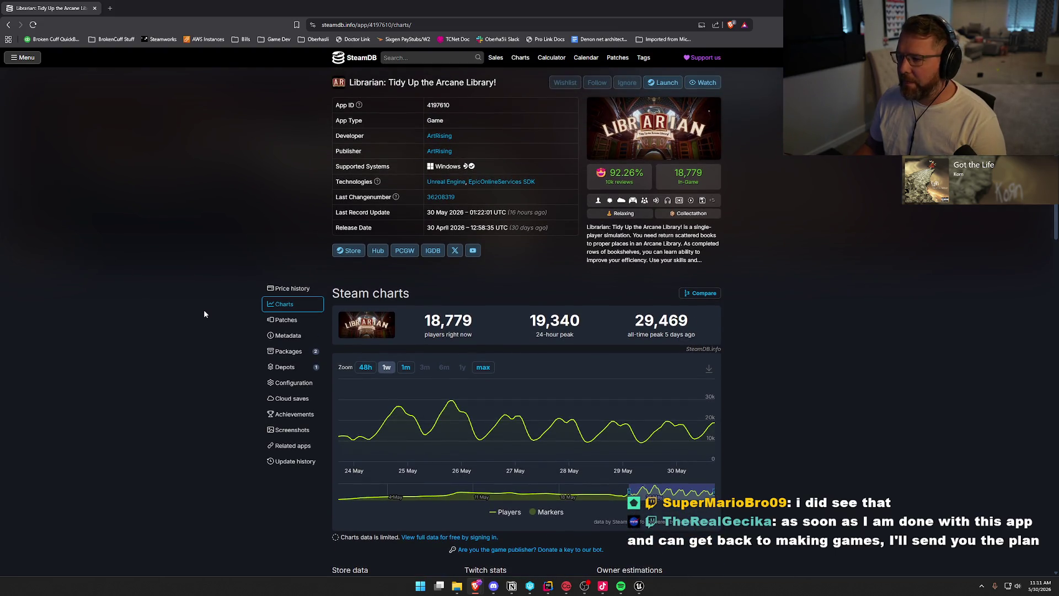
{"action": "scroll", "coordinate": [206, 312], "scroll_direction": "down", "scroll_amount": 2}
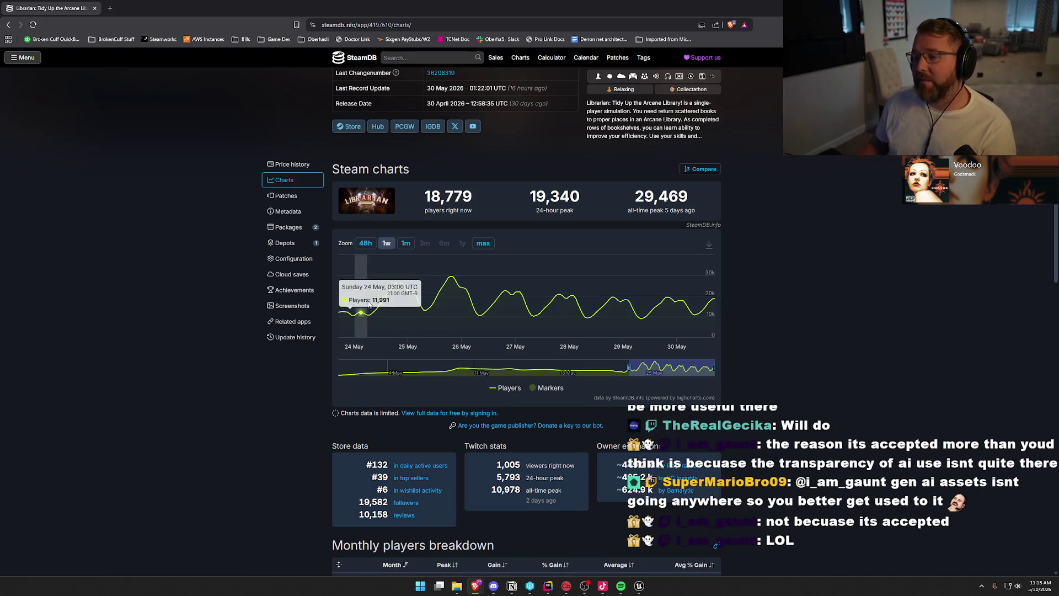
Review the player counts (18,779 now, 29,469 all-time peak) and open the game's Steam store page.
{"action": "left_click_drag", "start_coordinate": [421, 190], "coordinate": [706, 217]}
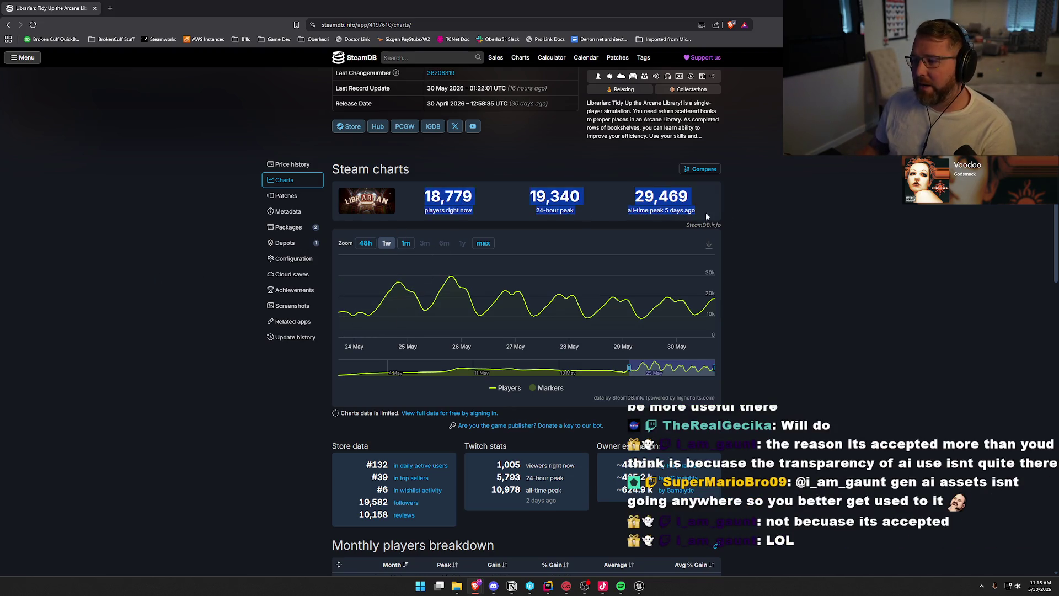
{"action": "left_click", "coordinate": [881, 314]}
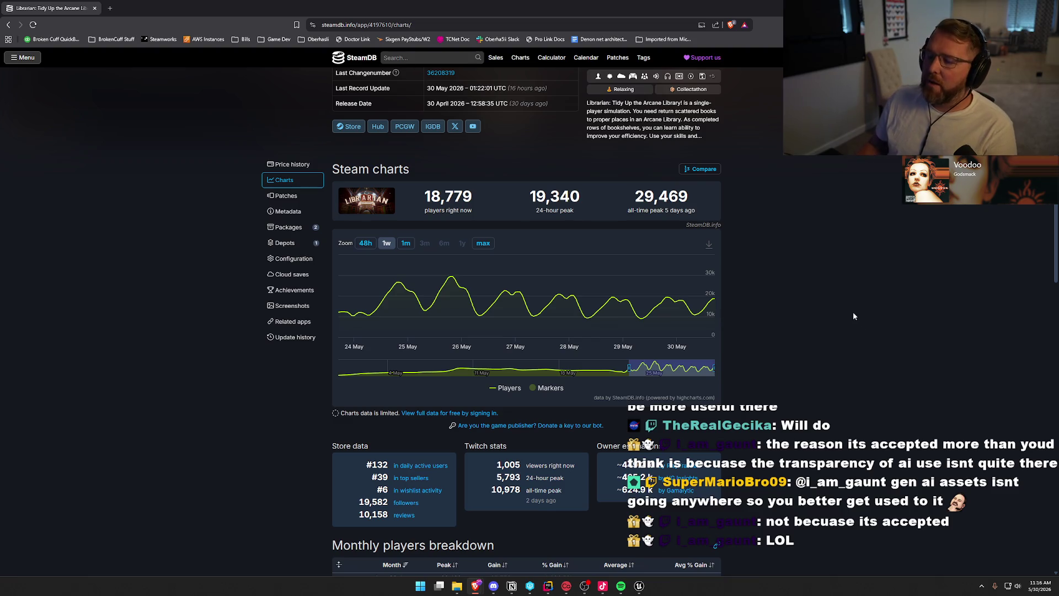
{"action": "scroll", "coordinate": [830, 379], "scroll_direction": "down", "scroll_amount": 4}
{"action": "scroll", "coordinate": [832, 376], "scroll_direction": "up", "scroll_amount": 6}
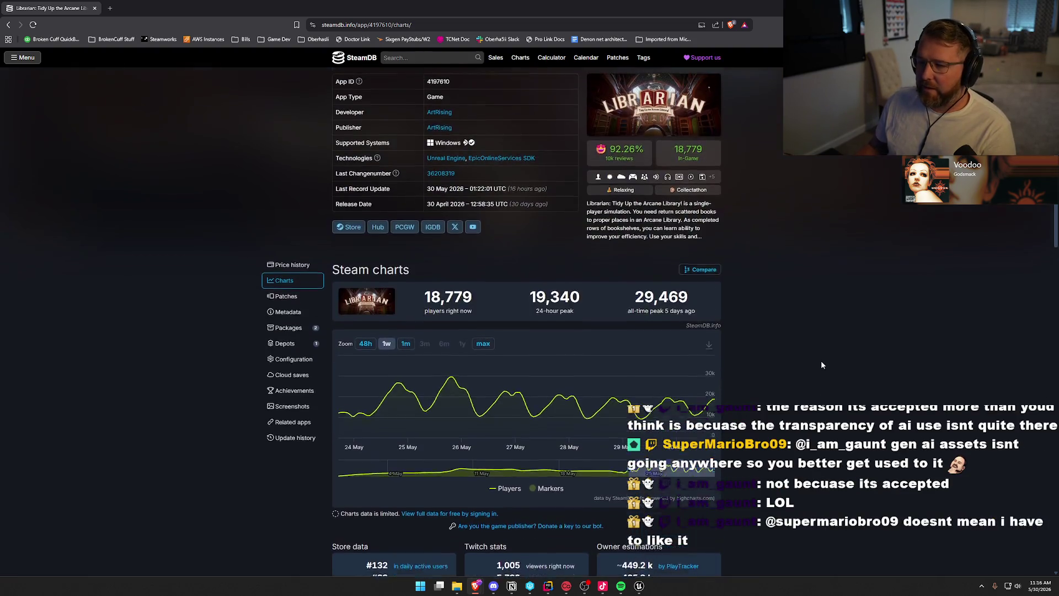
{"action": "left_click", "coordinate": [348, 250]}
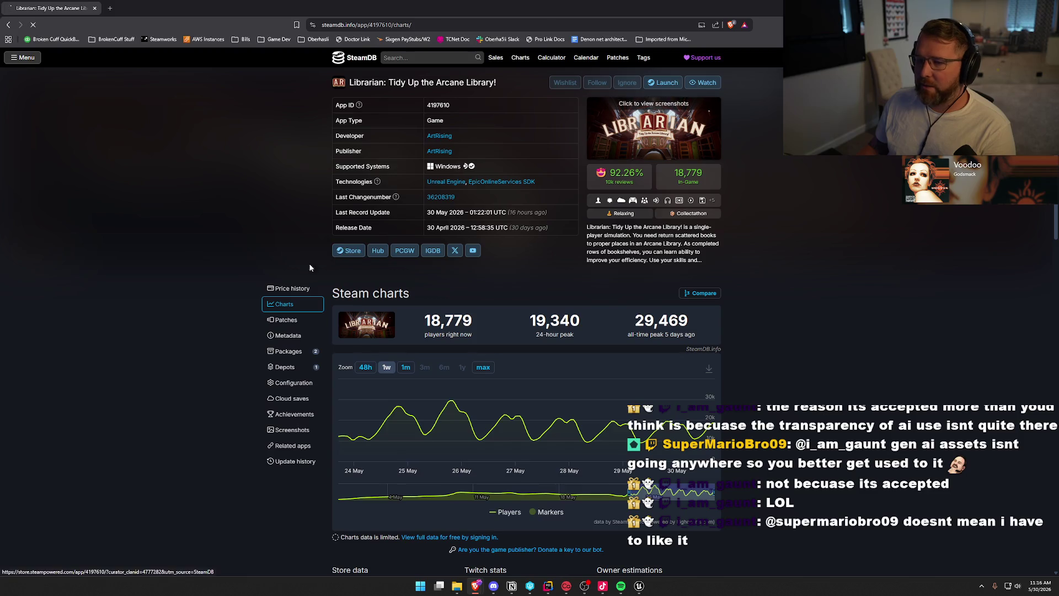
Glance at the Librarian store page, return to the SteamDB charts, then switch back to Unreal.
{"action": "scroll", "coordinate": [251, 265], "scroll_direction": "down", "scroll_amount": 4}
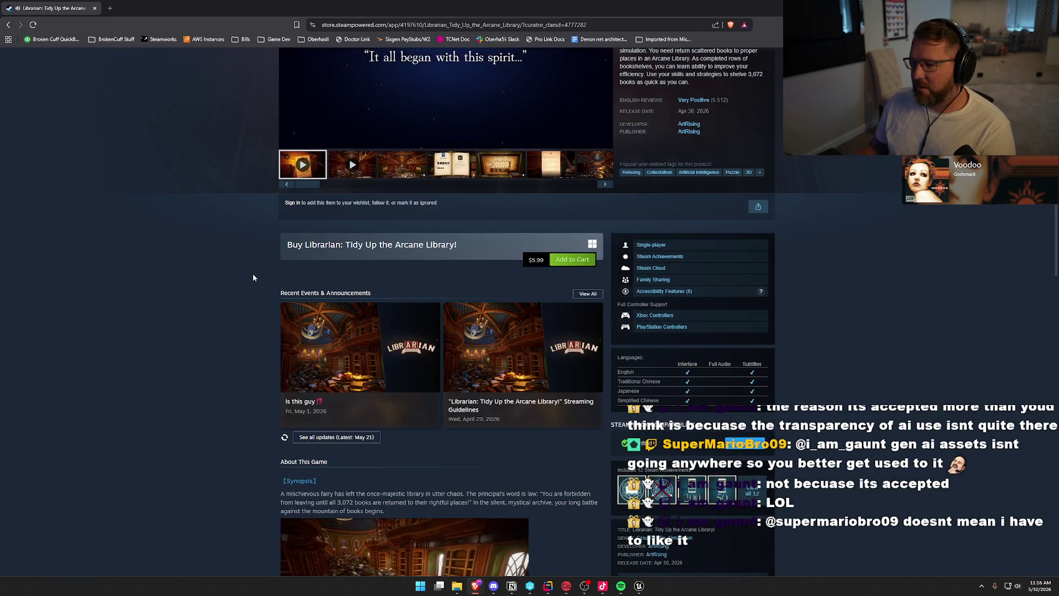
{"action": "scroll", "coordinate": [252, 274], "scroll_direction": "up", "scroll_amount": 4}
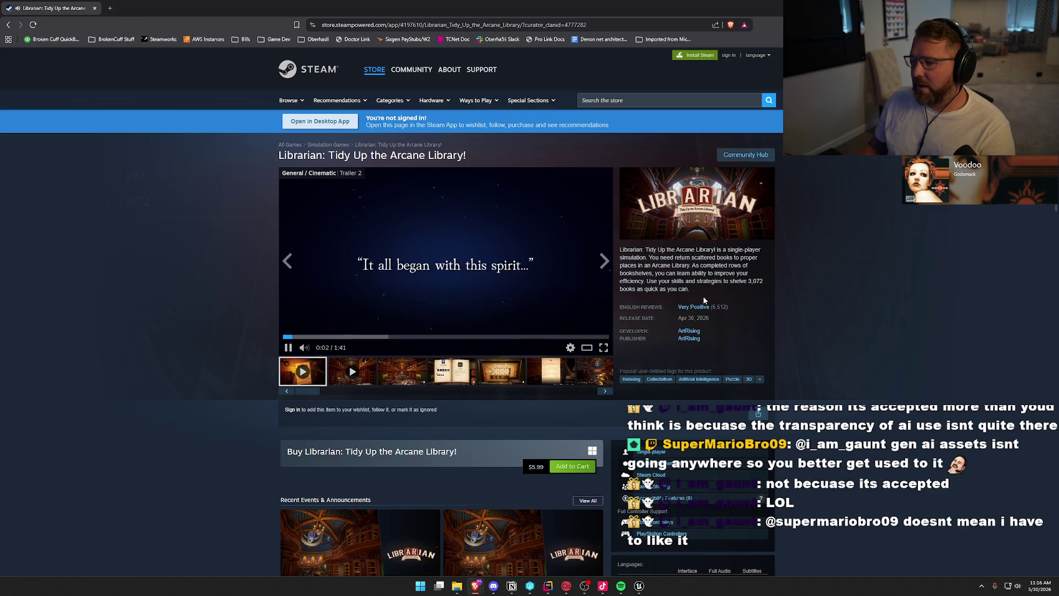
{"action": "key", "text": "alt+Left"}
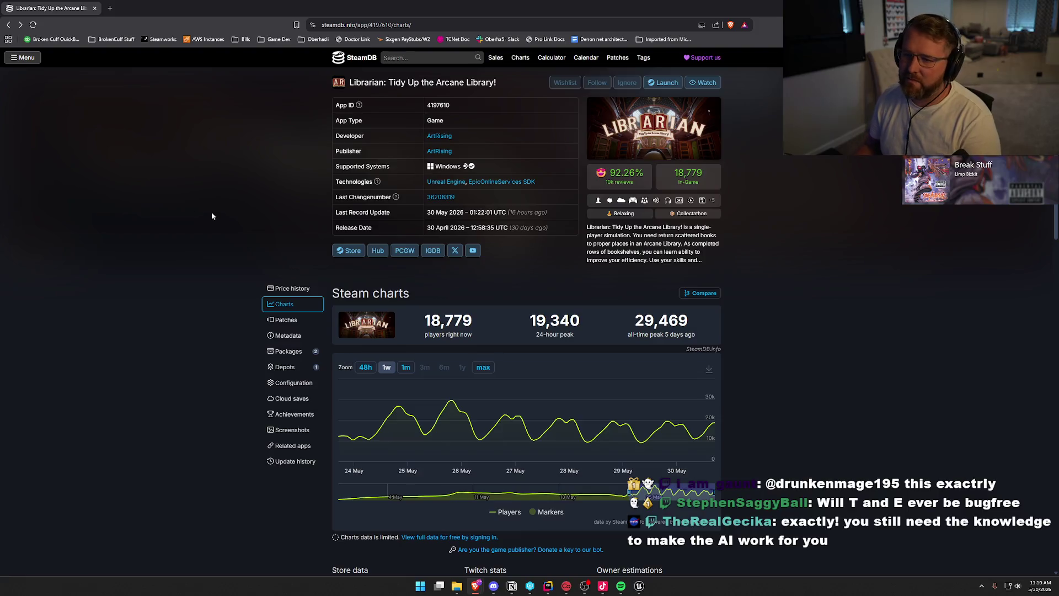
{"action": "key", "text": "alt+Tab"}
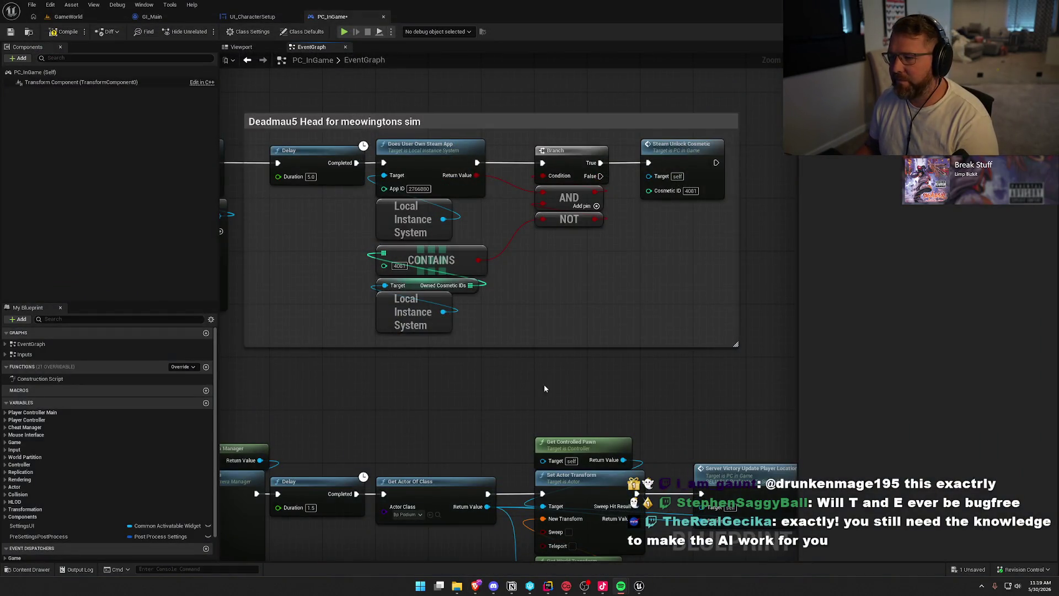
Pan the PC_InGame EventGraph to centre the Deadmau5 Head comment group.
{"action": "left_click_drag", "start_coordinate": [544, 389], "coordinate": [535, 406]}
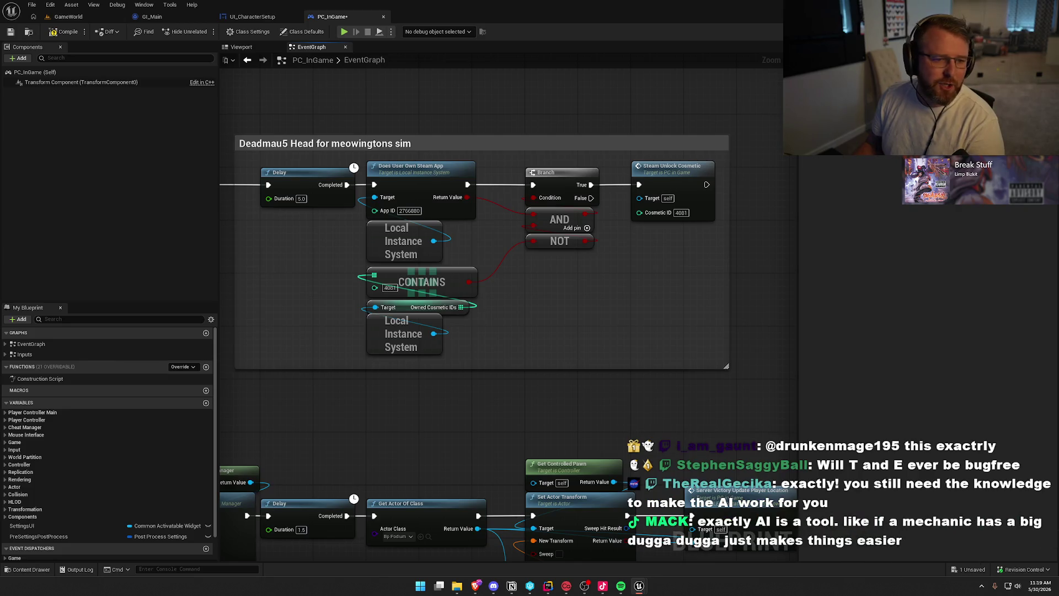
{"action": "left_click_drag", "start_coordinate": [517, 405], "coordinate": [529, 407]}
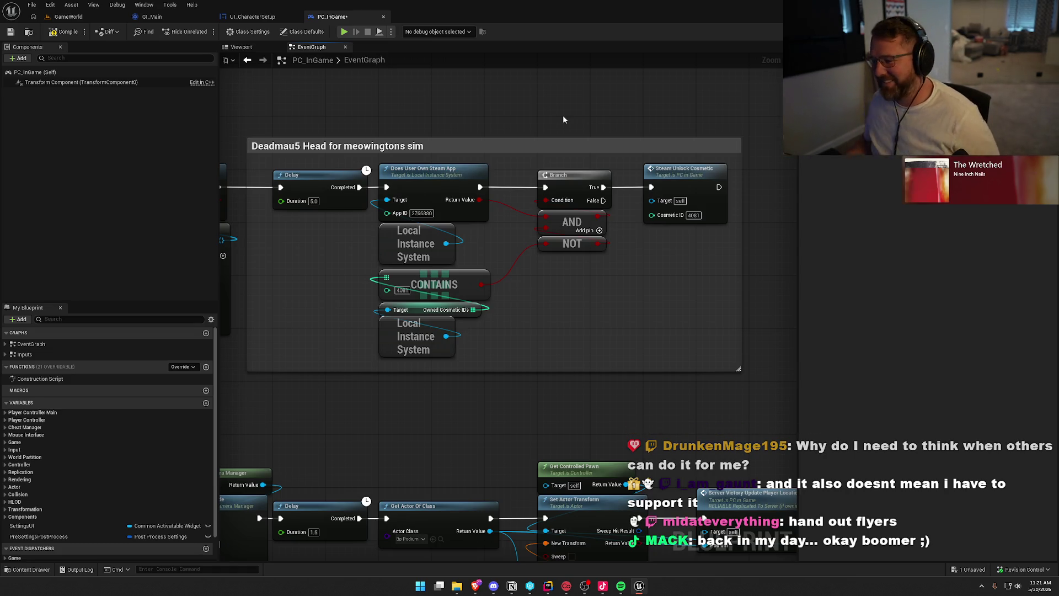
{"action": "mouse_move", "coordinate": [247, 165]}
{"action": "left_mouse_down"}
{"action": "mouse_move", "coordinate": [283, 165]}
{"action": "mouse_move", "coordinate": [268, 164]}
{"action": "left_mouse_up"}
Pan the graph and select the nodes inside the Deadmau5 comment, then clear the selection.
{"action": "mouse_move", "coordinate": [334, 115]}
{"action": "left_mouse_down"}
{"action": "mouse_move", "coordinate": [316, 99]}
{"action": "mouse_move", "coordinate": [365, 110]}
{"action": "left_mouse_up"}
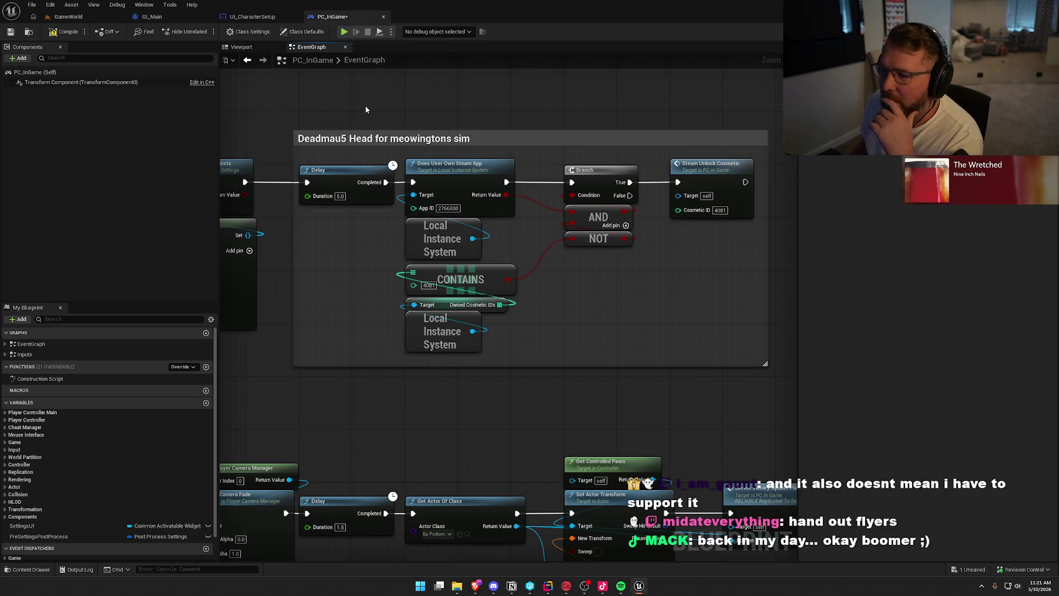
{"action": "left_click_drag", "start_coordinate": [696, 322], "coordinate": [647, 325]}
{"action": "mouse_move", "coordinate": [237, 101]}
{"action": "left_mouse_down"}
{"action": "mouse_move", "coordinate": [573, 393]}
{"action": "mouse_move", "coordinate": [766, 426]}
{"action": "mouse_move", "coordinate": [756, 414]}
{"action": "left_mouse_up"}
{"action": "left_click", "coordinate": [756, 413]}
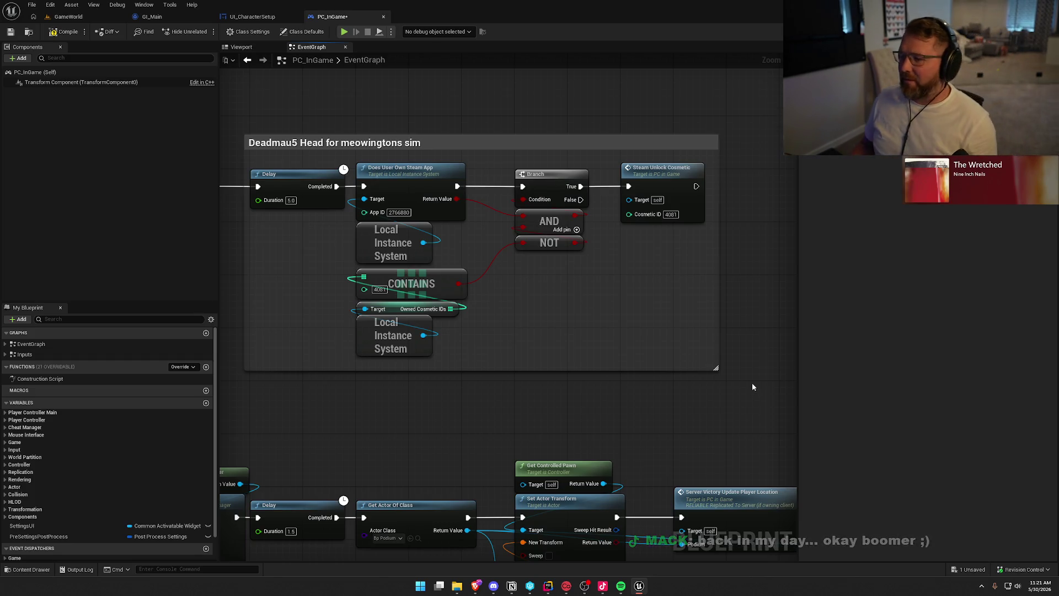
Inspect the CONTAINS check and the Owned Cosmetic IDs default values in the Deadmau5 section.
{"action": "left_click_drag", "start_coordinate": [633, 344], "coordinate": [660, 335]}
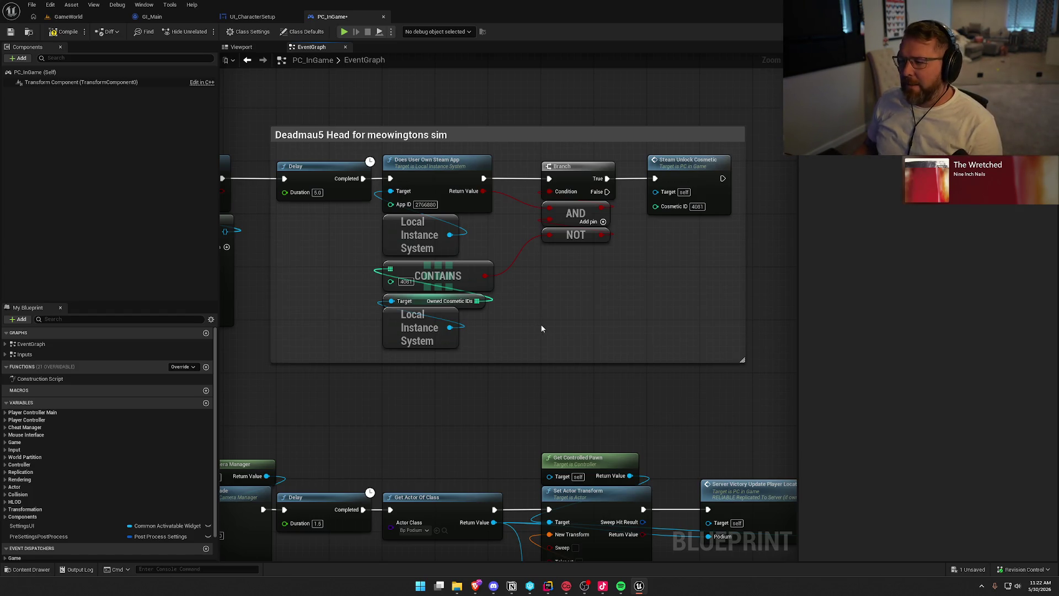
{"action": "mouse_move", "coordinate": [584, 346]}
{"action": "left_mouse_down"}
{"action": "mouse_move", "coordinate": [429, 313]}
{"action": "mouse_move", "coordinate": [328, 269]}
{"action": "left_mouse_up"}
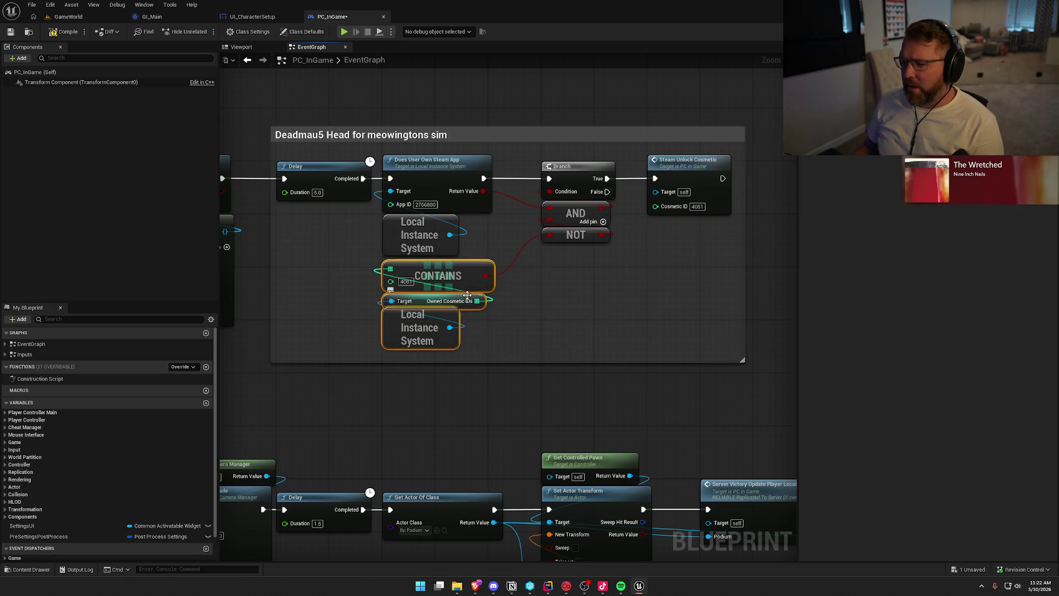
{"action": "left_click", "coordinate": [494, 333]}
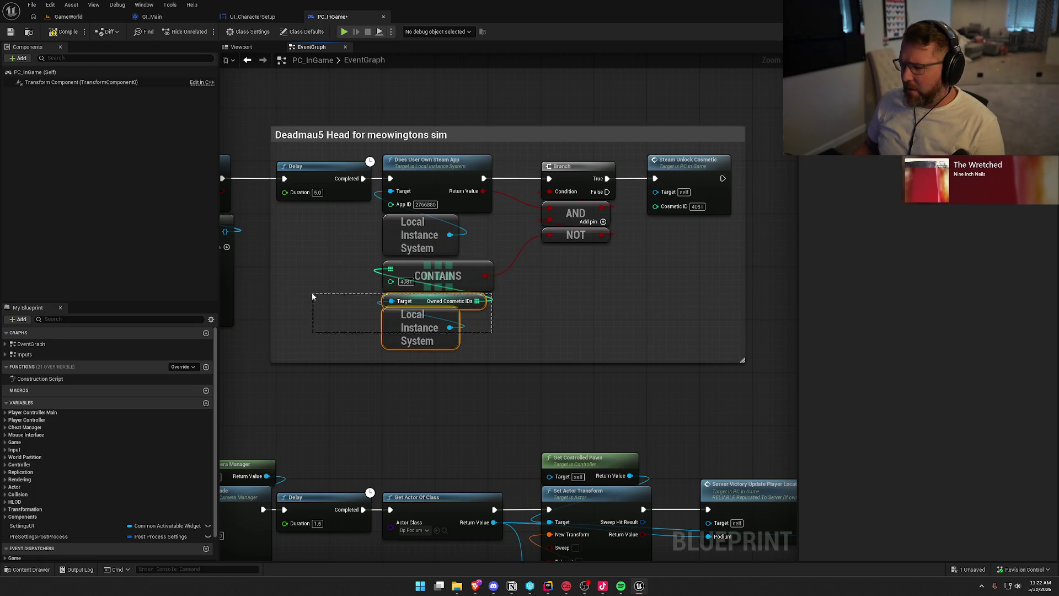
{"action": "left_click", "coordinate": [420, 304]}
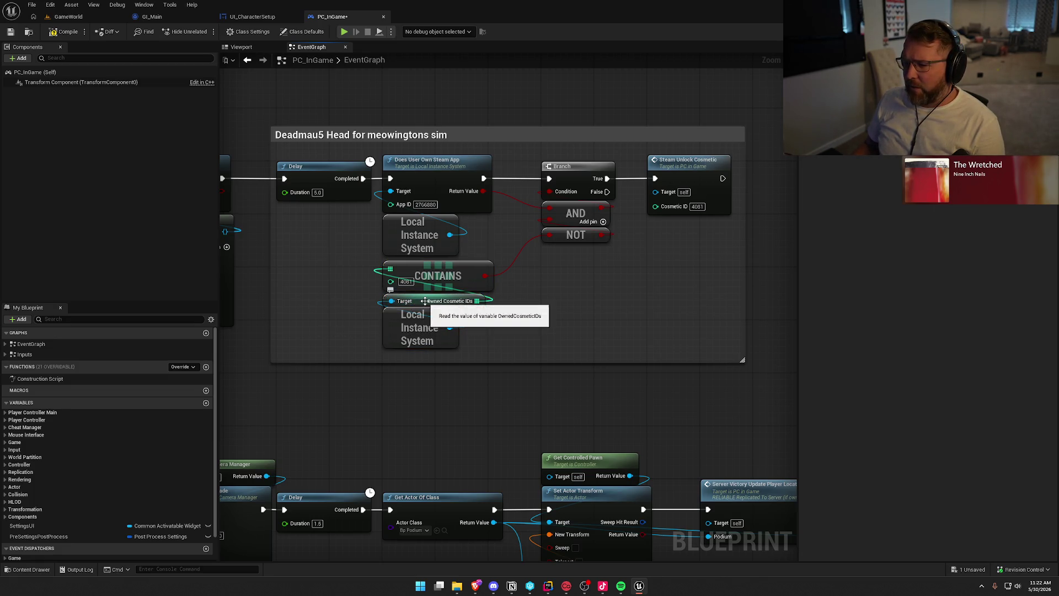
{"action": "left_click_drag", "start_coordinate": [500, 326], "coordinate": [366, 260]}
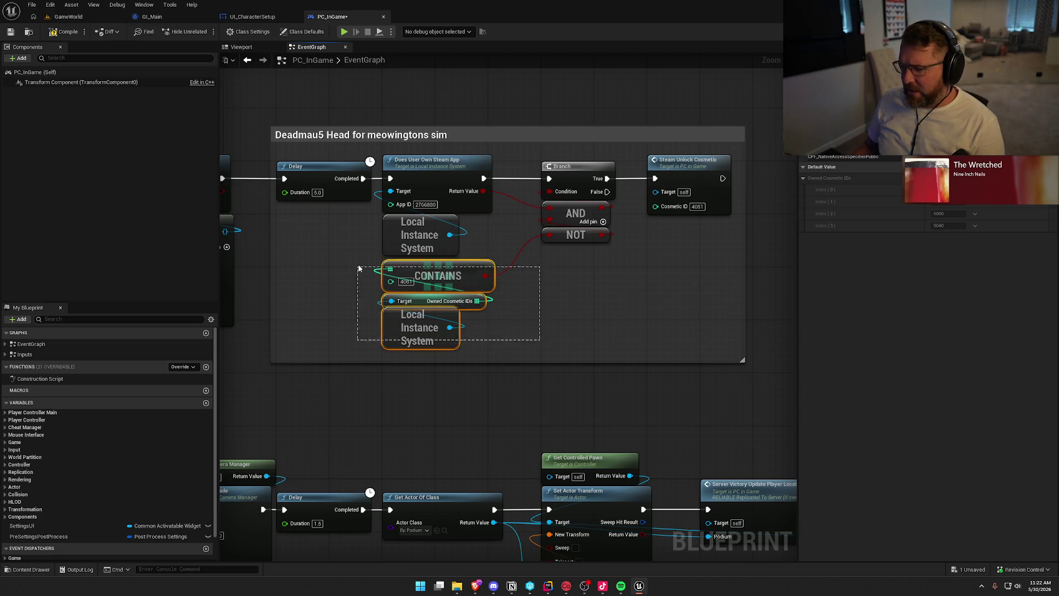
{"action": "key", "text": "alt+Left"}
{"action": "key", "text": "alt+Right"}
{"action": "key", "text": "alt+Left"}
{"action": "key", "text": "alt+Right"}
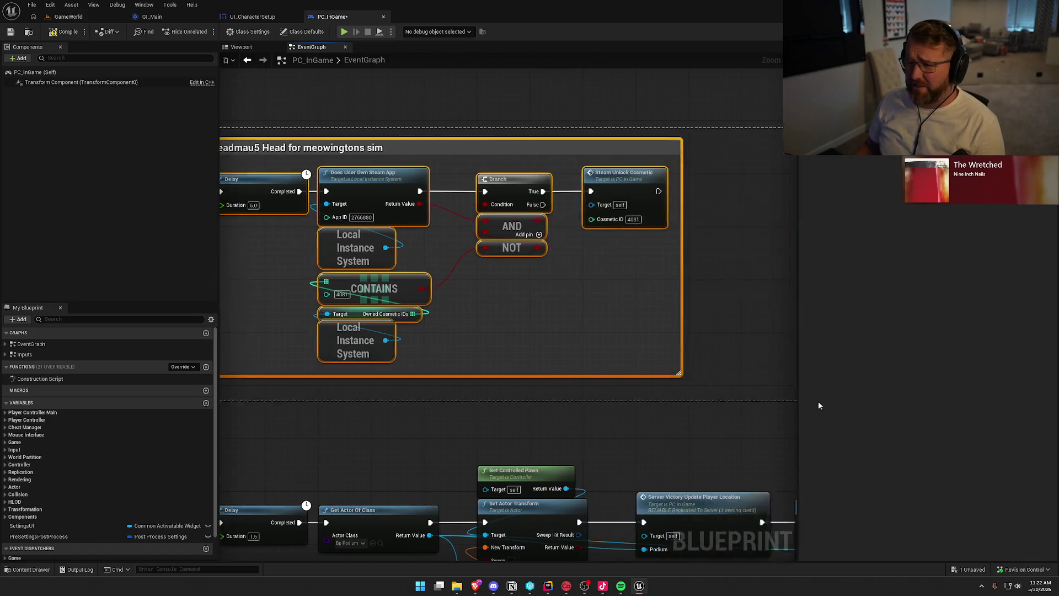
{"action": "left_click", "coordinate": [471, 379]}
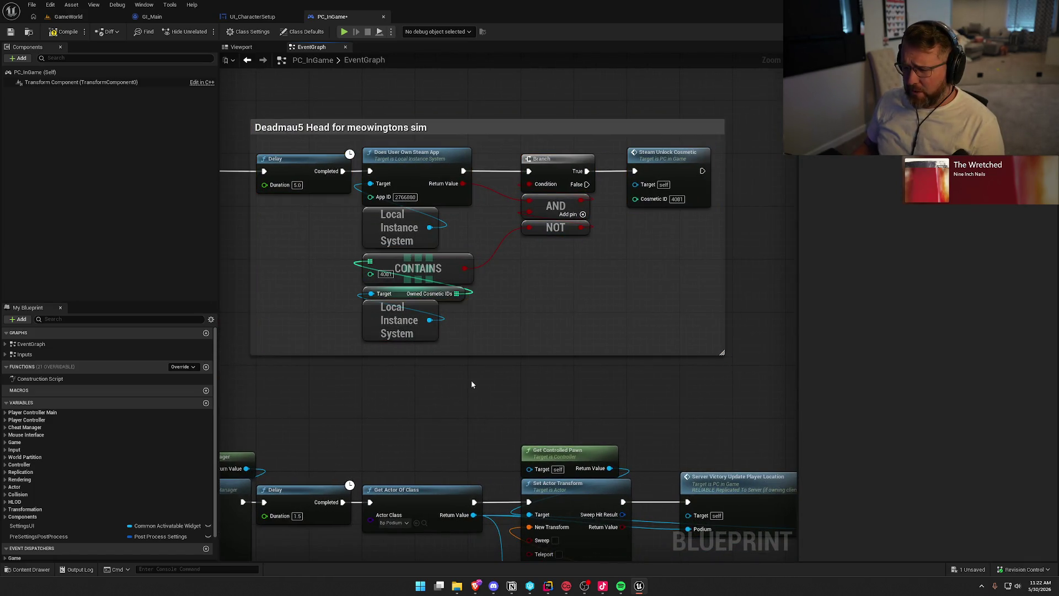
Reselect the CONTAINS inputs, select the Steam Unlock Cosmetic call, and list the EventGraph events.
{"action": "left_click_drag", "start_coordinate": [489, 329], "coordinate": [353, 276]}
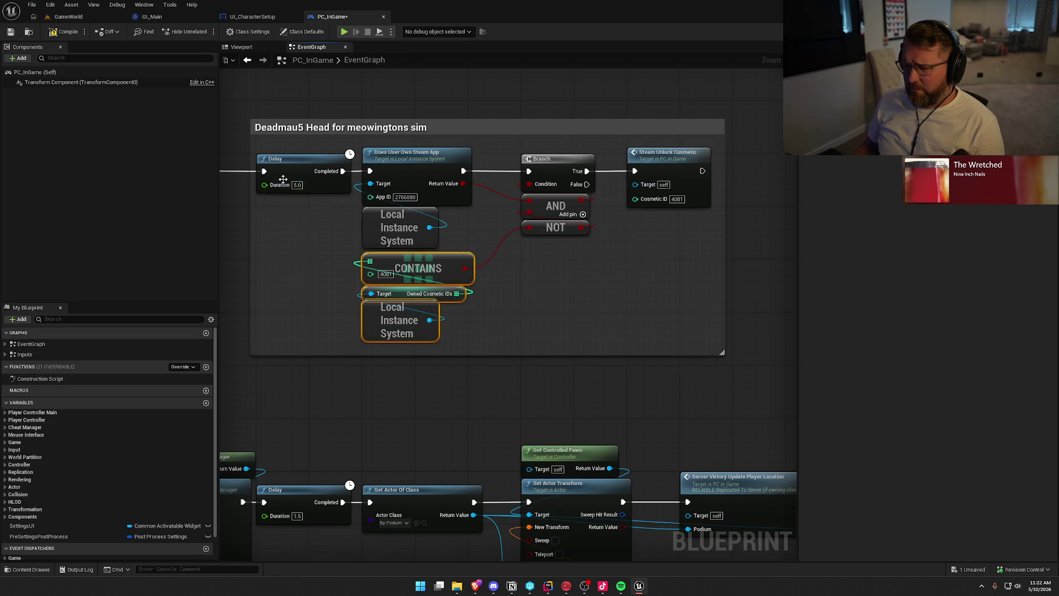
{"action": "left_click", "coordinate": [687, 345]}
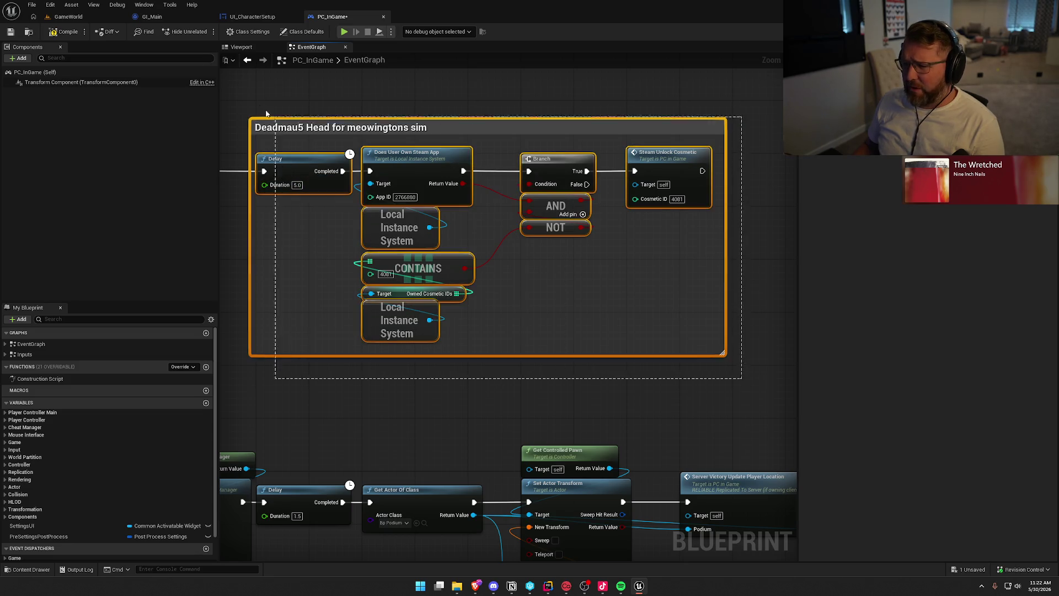
{"action": "left_click", "coordinate": [428, 428]}
{"action": "left_click_drag", "start_coordinate": [479, 327], "coordinate": [333, 264]}
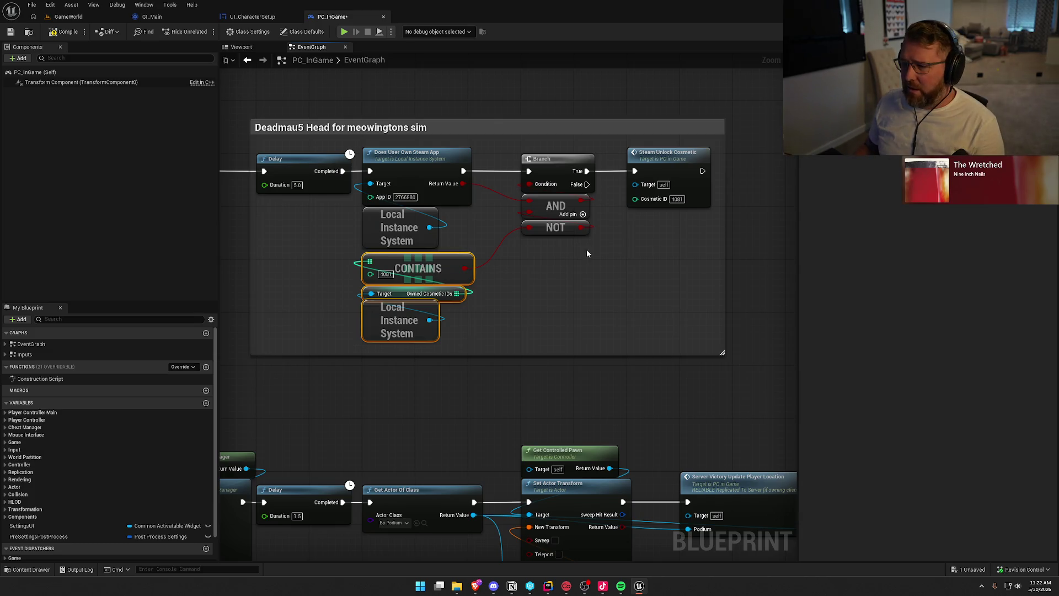
{"action": "left_click", "coordinate": [482, 315]}
{"action": "left_click", "coordinate": [682, 148]}
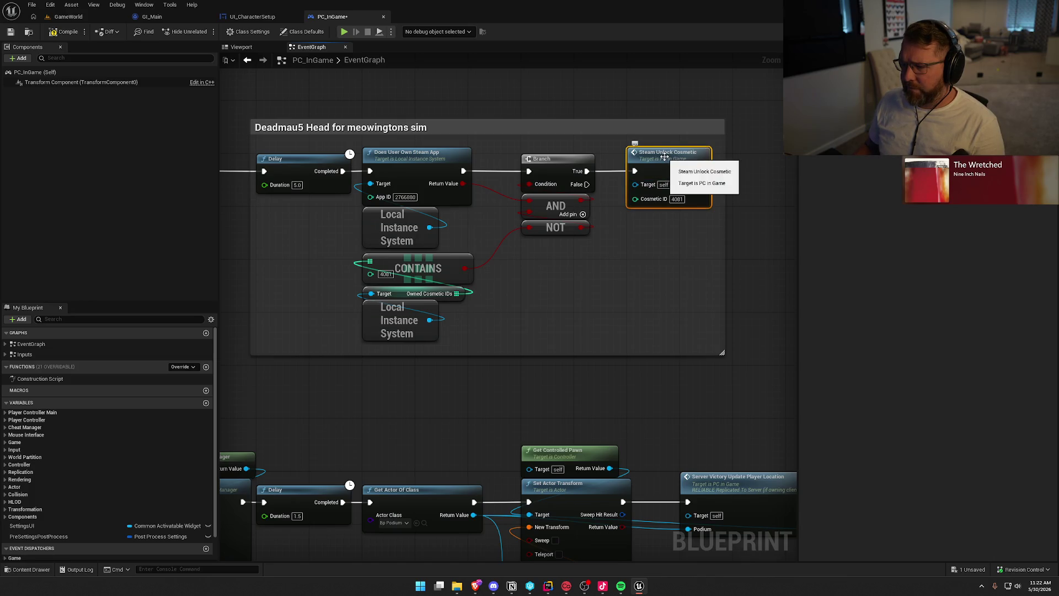
{"action": "left_click", "coordinate": [5, 343]}
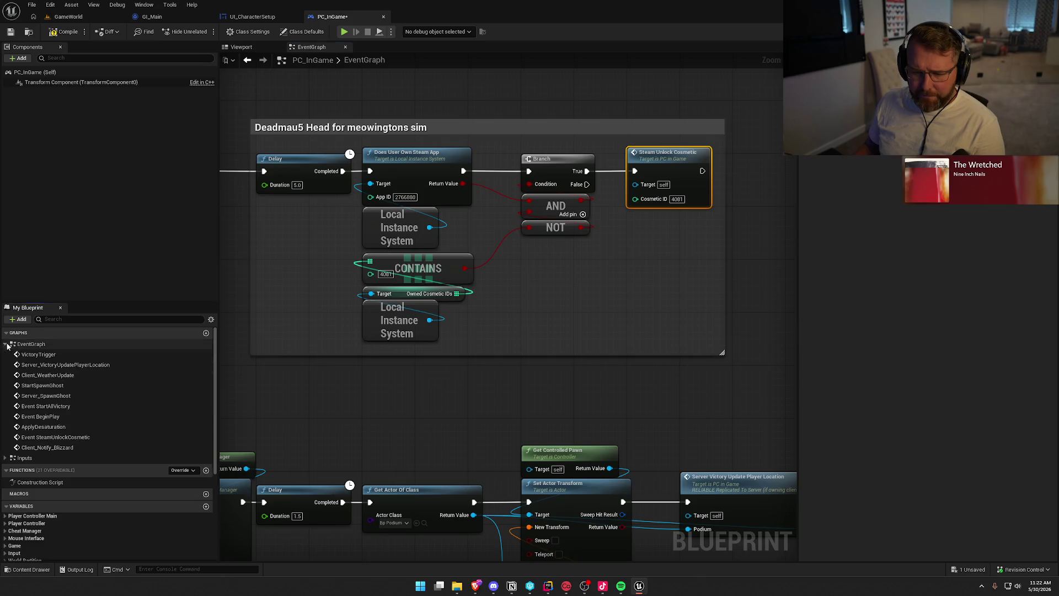
Jump to Event SteamUnlockCosmetic and select the unlock chain down to Call On Cosmetic Unlocked.
{"action": "double_click", "coordinate": [88, 436]}
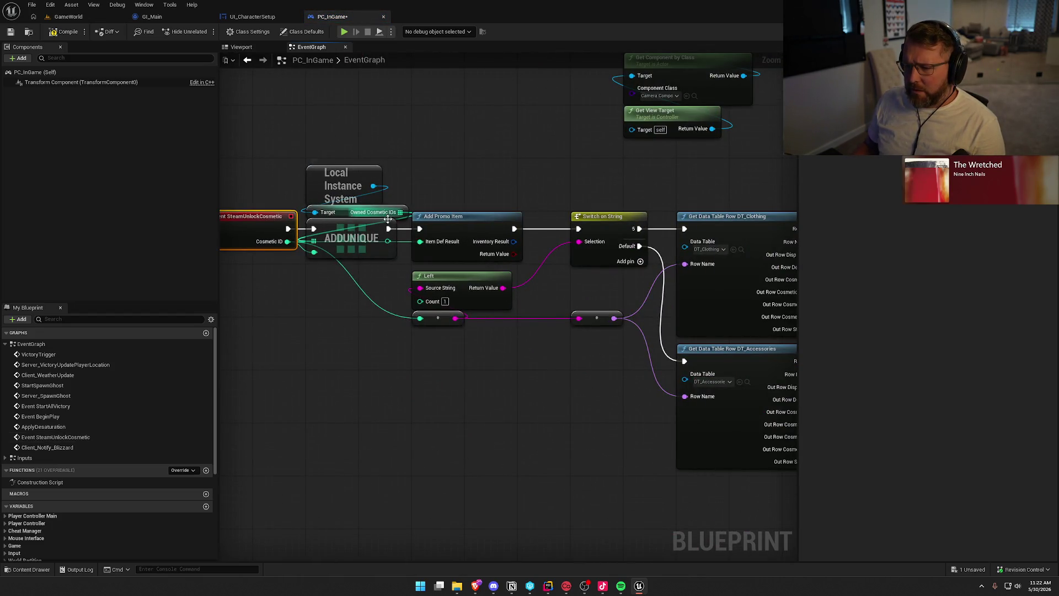
{"action": "mouse_move", "coordinate": [380, 297]}
{"action": "left_mouse_down"}
{"action": "mouse_move", "coordinate": [329, 144]}
{"action": "mouse_move", "coordinate": [448, 349]}
{"action": "mouse_move", "coordinate": [364, 365]}
{"action": "left_mouse_up"}
{"action": "left_click", "coordinate": [364, 365]}
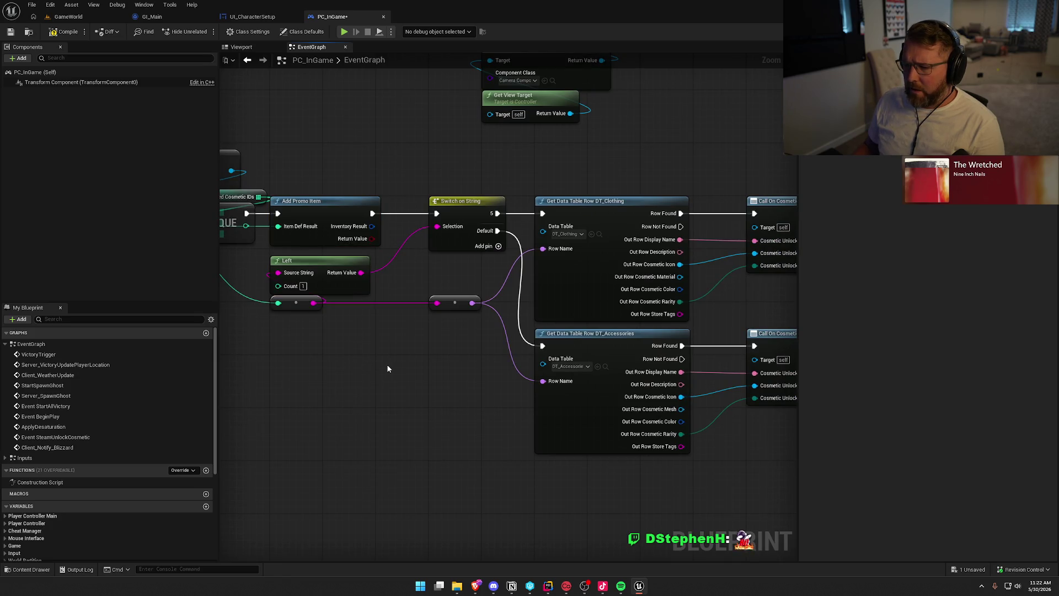
{"action": "left_click_drag", "start_coordinate": [401, 374], "coordinate": [211, 362]}
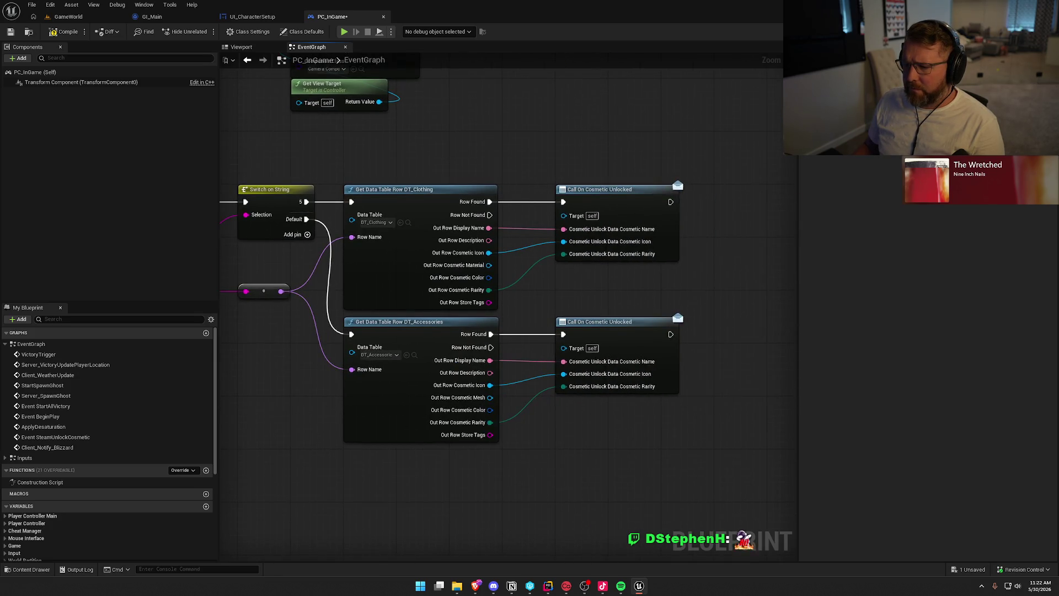
{"action": "left_click_drag", "start_coordinate": [614, 503], "coordinate": [634, 488]}
{"action": "mouse_move", "coordinate": [748, 485]}
{"action": "left_mouse_down"}
{"action": "mouse_move", "coordinate": [331, 149]}
{"action": "mouse_move", "coordinate": [255, 134]}
{"action": "left_mouse_up"}
{"action": "left_click_drag", "start_coordinate": [592, 119], "coordinate": [736, 433]}
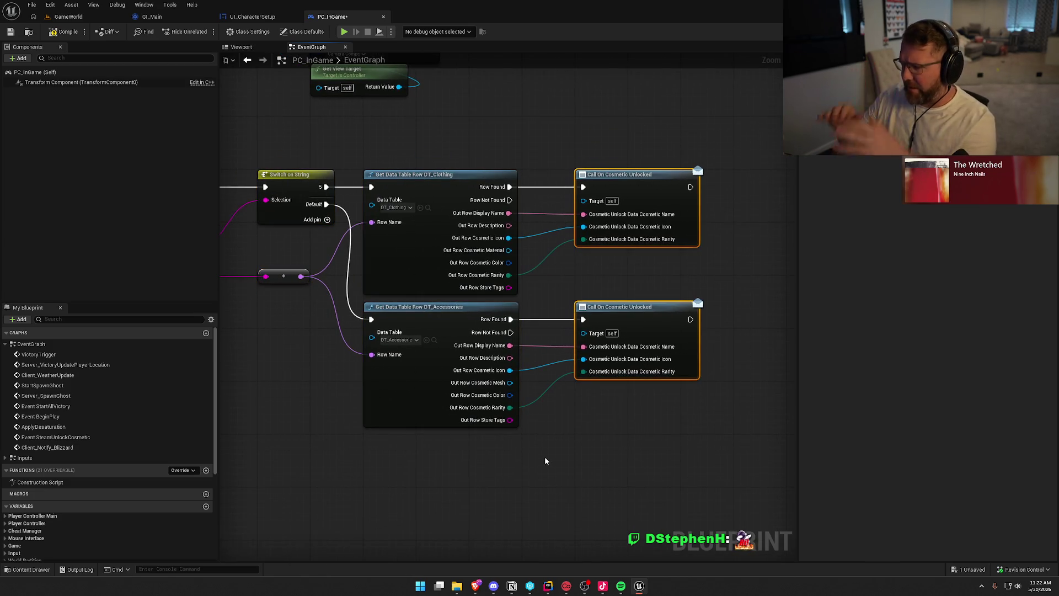
Frame Add Promo Item, Local Instance System and ADDUNIQUE, and check the Owned Cosmetic IDs defaults.
{"action": "mouse_move", "coordinate": [324, 456]}
{"action": "left_mouse_down"}
{"action": "mouse_move", "coordinate": [408, 451]}
{"action": "mouse_move", "coordinate": [432, 422]}
{"action": "left_mouse_up"}
{"action": "left_click_drag", "start_coordinate": [327, 400], "coordinate": [501, 360]}
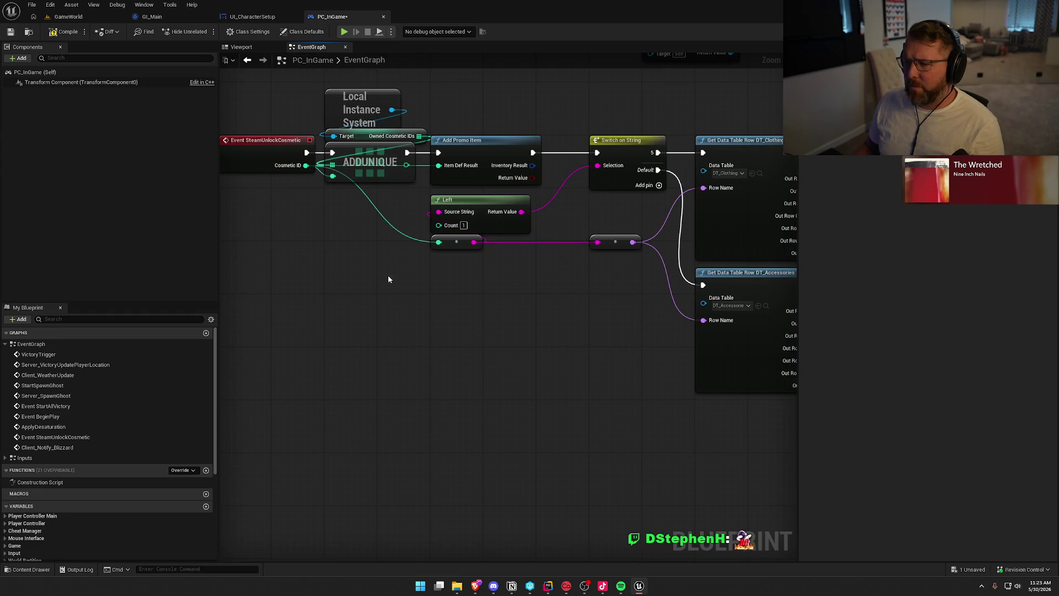
{"action": "scroll", "coordinate": [345, 303], "scroll_direction": "down", "scroll_amount": 3}
{"action": "scroll", "coordinate": [389, 301], "scroll_direction": "down", "scroll_amount": 1}
{"action": "left_click_drag", "start_coordinate": [766, 366], "coordinate": [273, 160]}
{"action": "left_click_drag", "start_coordinate": [308, 268], "coordinate": [288, 115]}
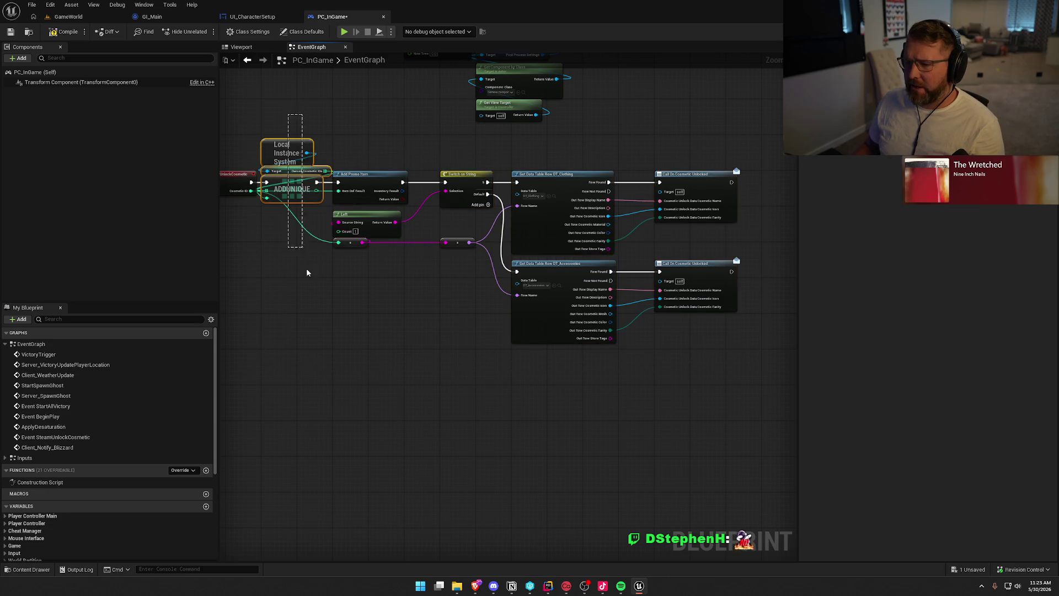
{"action": "key", "text": "f"}
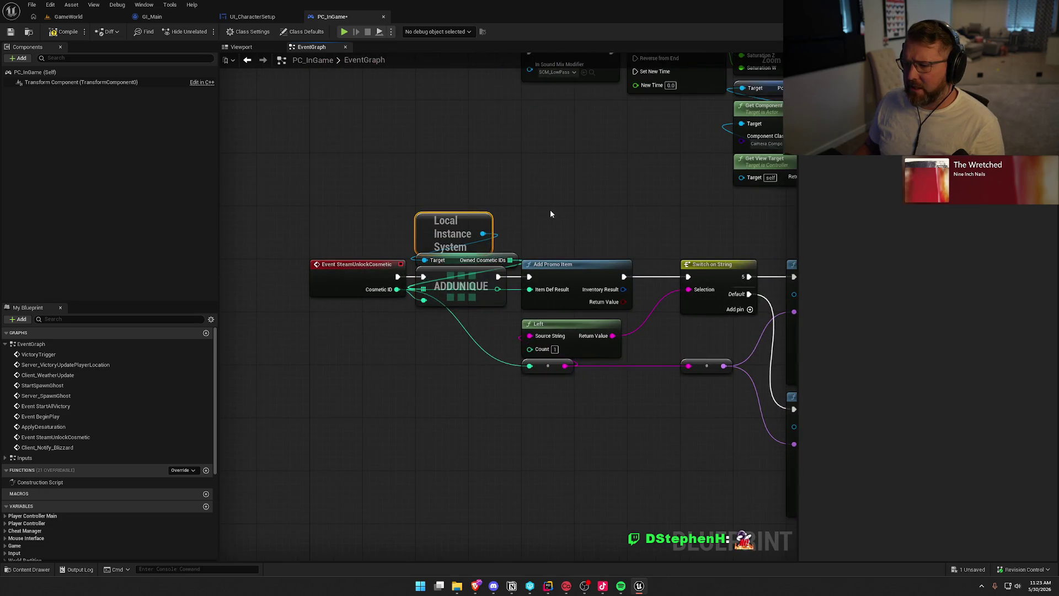
{"action": "left_click", "coordinate": [455, 259]}
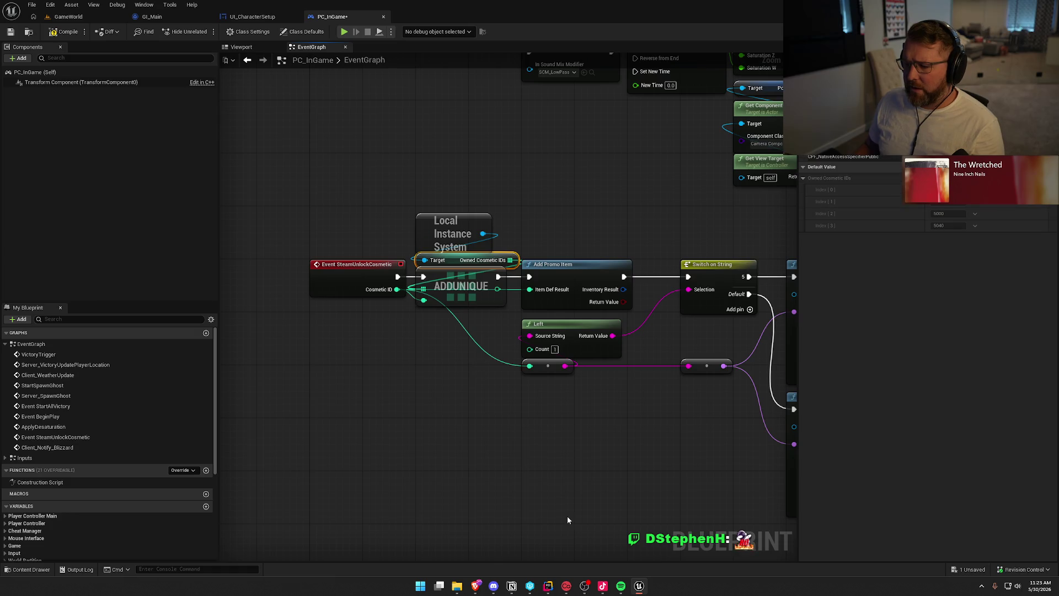
Switch to the GI_Main blueprint, then over to the code editor.
{"action": "left_click", "coordinate": [148, 18]}
{"action": "mouse_move", "coordinate": [664, 412]}
{"action": "left_mouse_down"}
{"action": "mouse_move", "coordinate": [544, 213]}
{"action": "mouse_move", "coordinate": [516, 491]}
{"action": "left_mouse_up"}
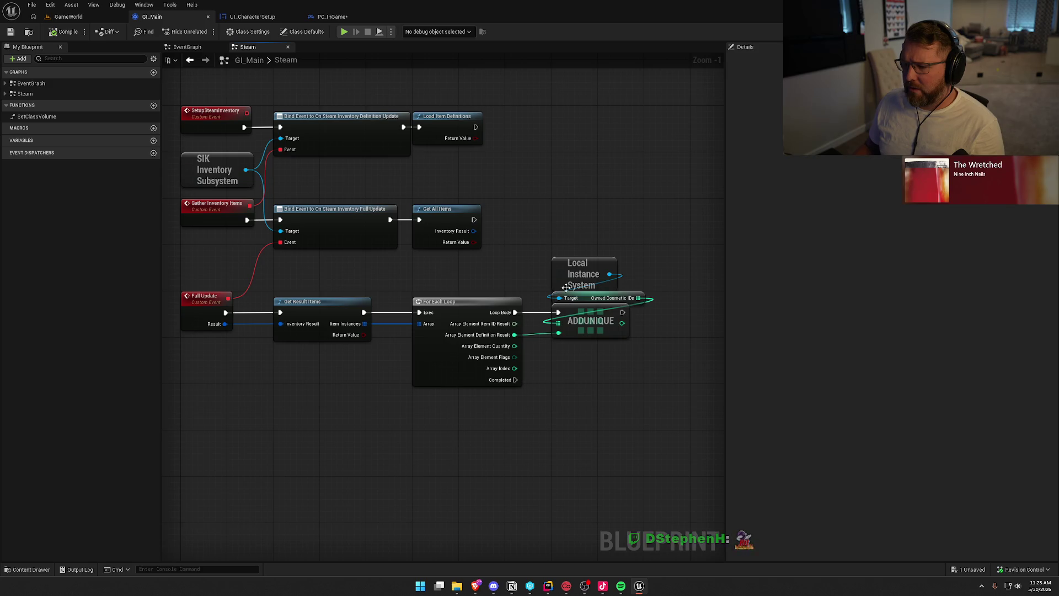
{"action": "left_click", "coordinate": [550, 585]}
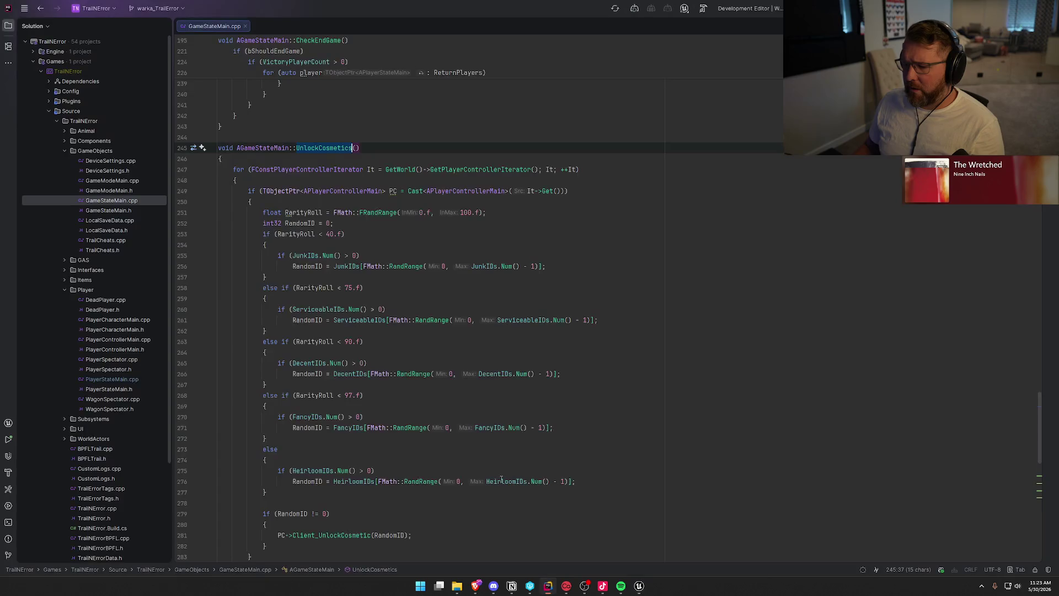
Close GameStateMain.cpp and open LocalInstanceSystem.h and .cpp in side-by-side panes.
{"action": "middle_click", "coordinate": [206, 24]}
{"action": "left_click", "coordinate": [66, 419]}
{"action": "double_click", "coordinate": [113, 437]}
{"action": "double_click", "coordinate": [119, 429]}
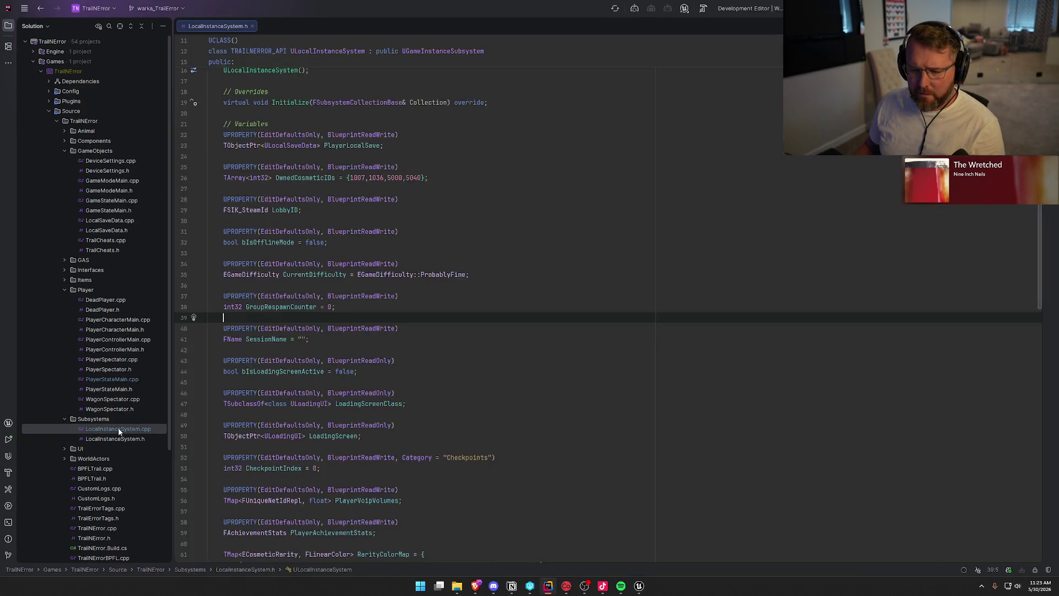
{"action": "left_click", "coordinate": [161, 26]}
{"action": "mouse_move", "coordinate": [162, 29]}
{"action": "left_mouse_down"}
{"action": "mouse_move", "coordinate": [630, 240]}
{"action": "mouse_move", "coordinate": [844, 227]}
{"action": "left_mouse_up"}
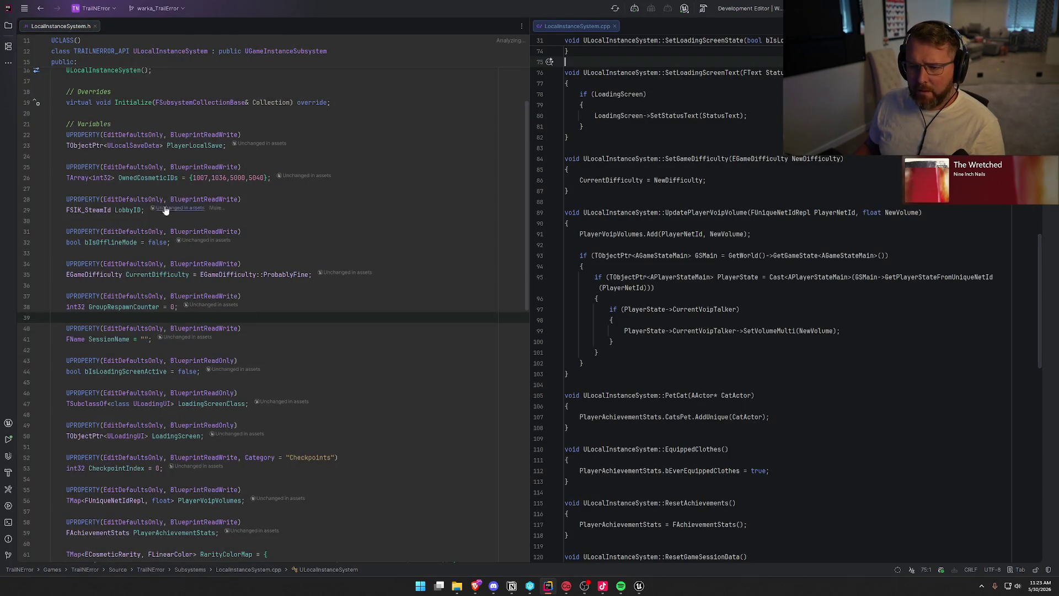
Search the project for OwnedCosmeticIDs and jump to the ULocalSaveData declaration.
{"action": "double_click", "coordinate": [149, 178]}
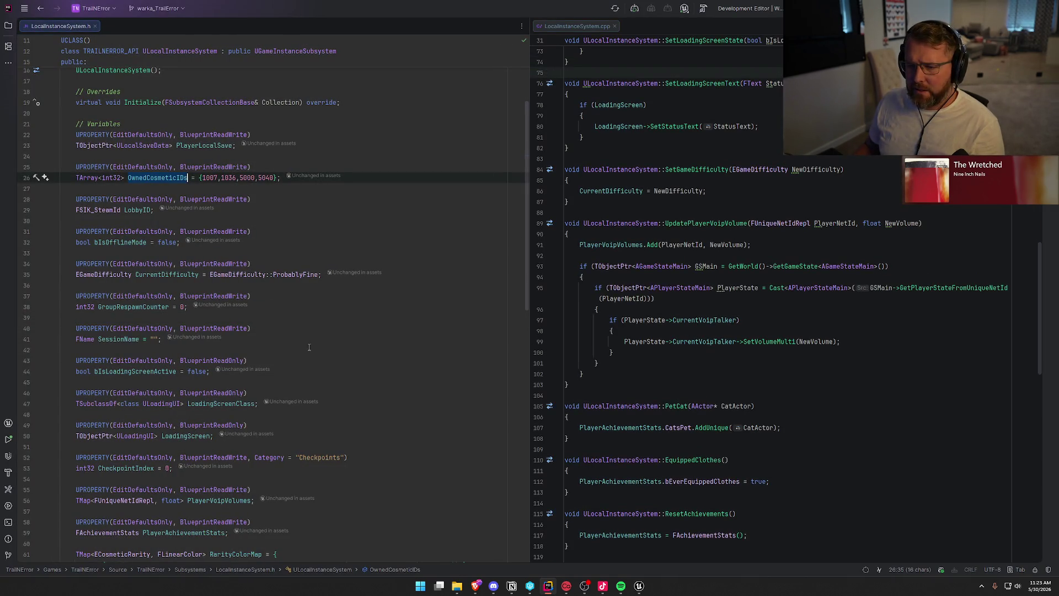
{"action": "key", "text": "ctrl+t"}
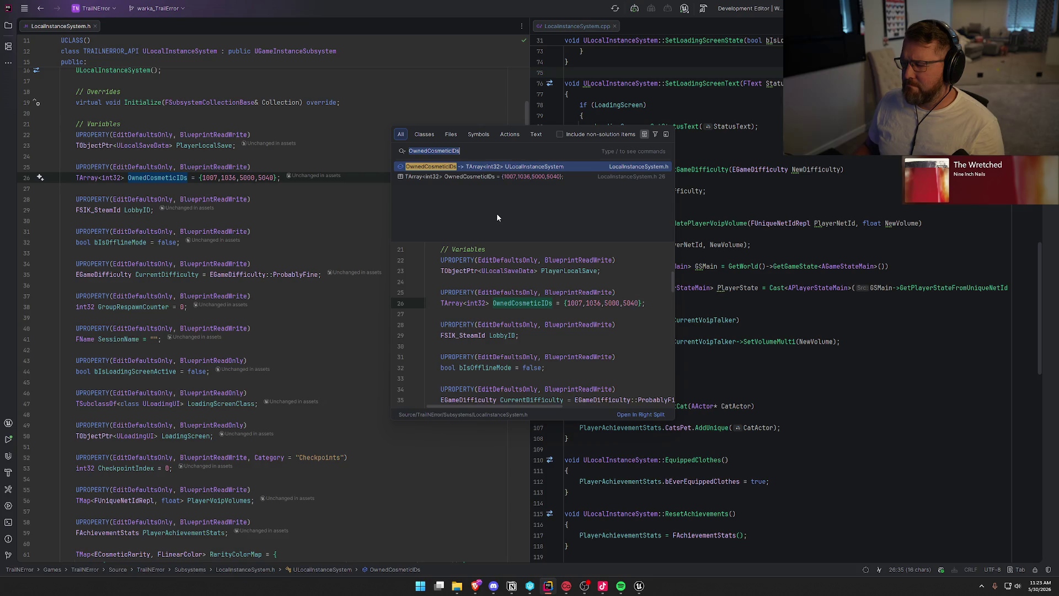
{"action": "key", "text": "Escape"}
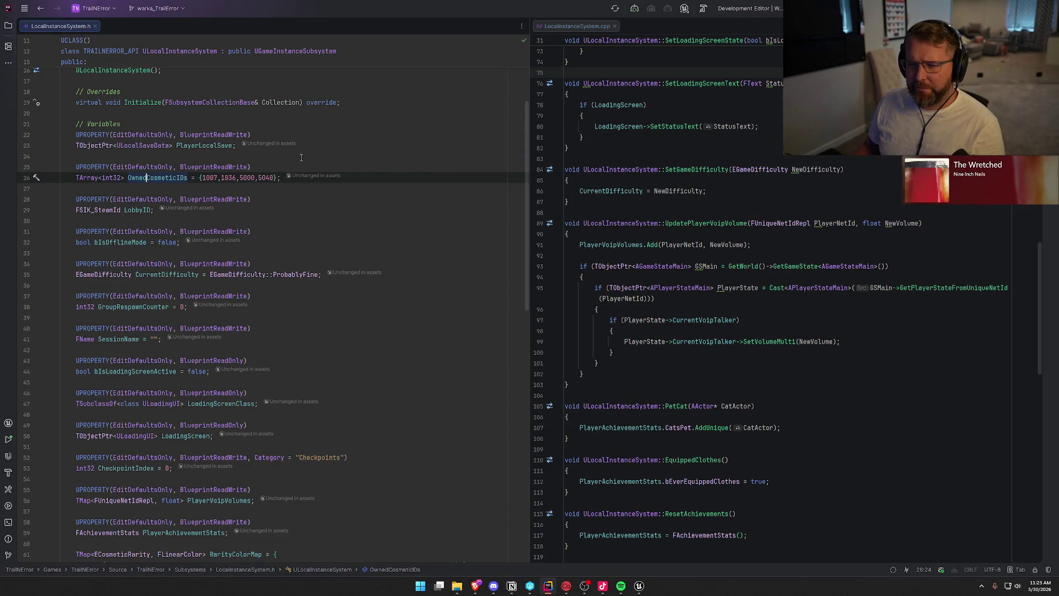
{"action": "left_click", "coordinate": [292, 162]}
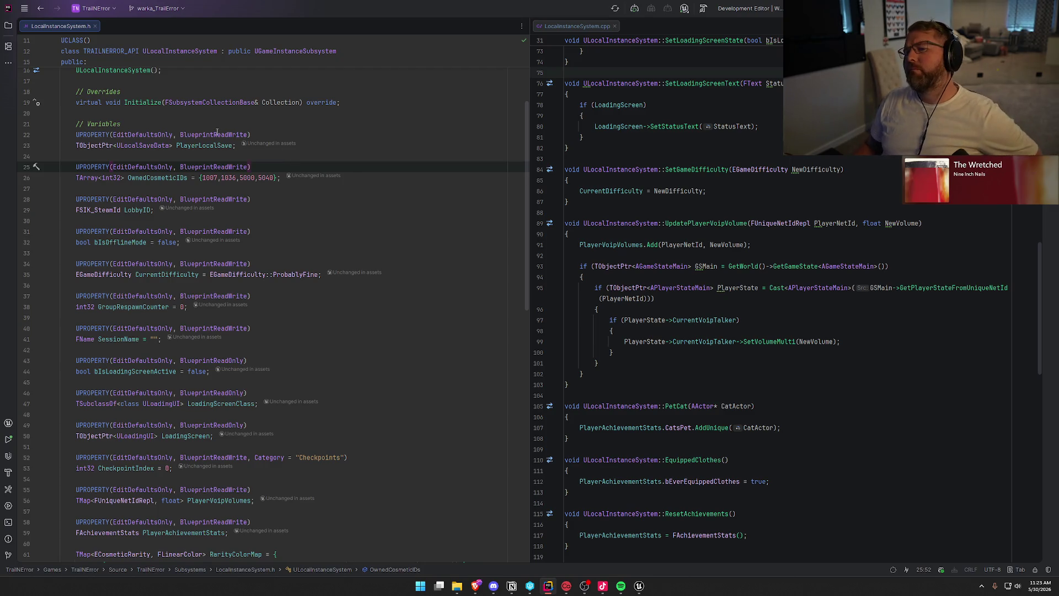
{"action": "left_click", "coordinate": [128, 146]}
{"action": "left_click", "coordinate": [128, 146], "text": "ctrl"}
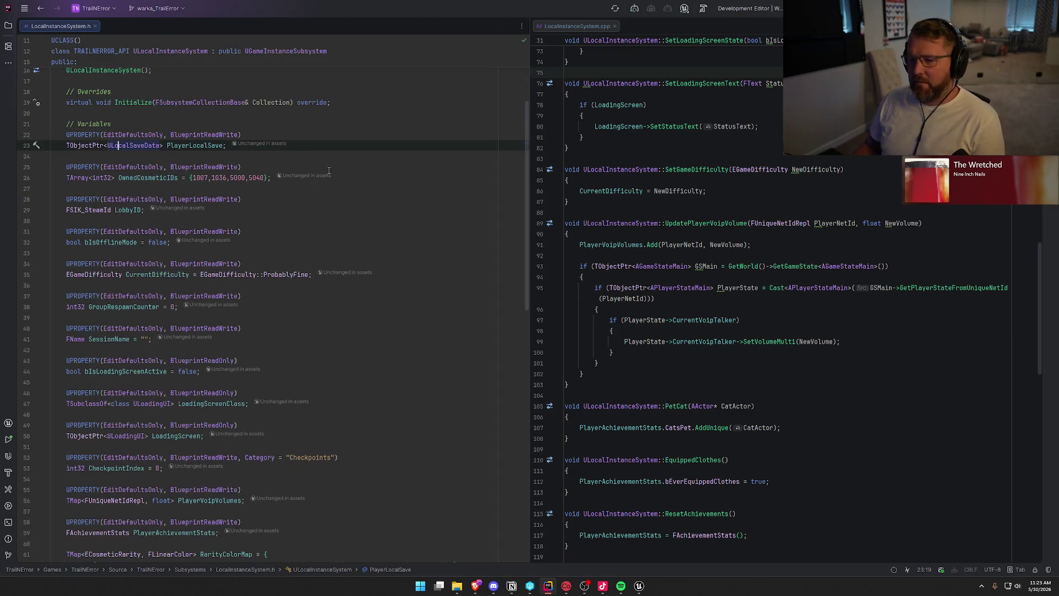
{"action": "key", "text": "alt+Tab"}
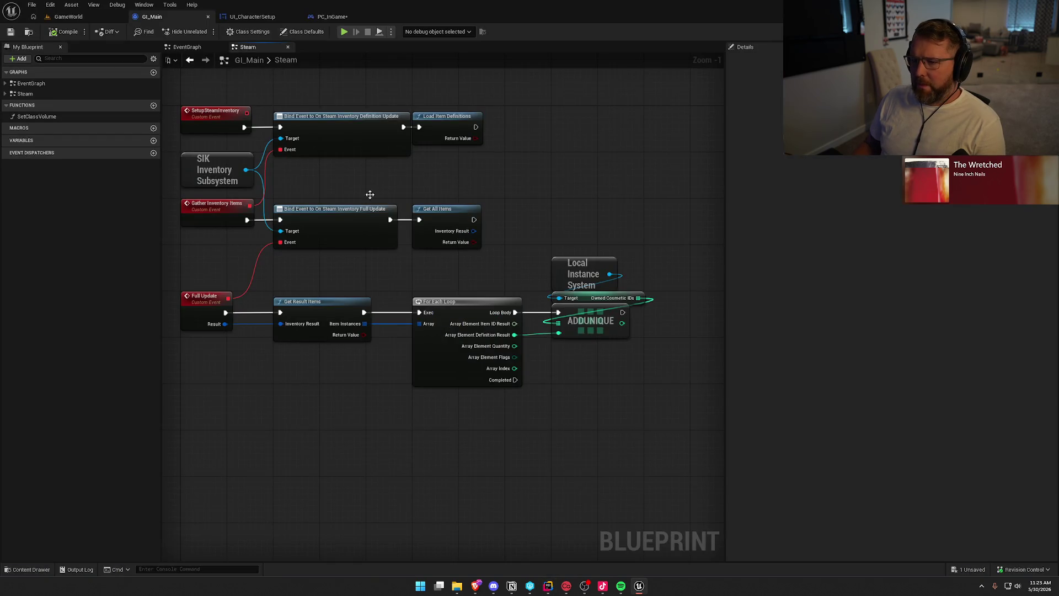
{"action": "left_click", "coordinate": [331, 17]}
{"action": "scroll", "coordinate": [568, 230], "scroll_direction": "down", "scroll_amount": 1}
{"action": "mouse_move", "coordinate": [567, 230]}
{"action": "left_mouse_down"}
{"action": "mouse_move", "coordinate": [420, 376]}
{"action": "mouse_move", "coordinate": [435, 253]}
{"action": "mouse_move", "coordinate": [388, 419]}
{"action": "left_mouse_up"}
{"action": "scroll", "coordinate": [459, 462], "scroll_direction": "up", "scroll_amount": 1}
{"action": "left_click_drag", "start_coordinate": [457, 472], "coordinate": [505, 375]}
{"action": "left_click", "coordinate": [505, 375]}
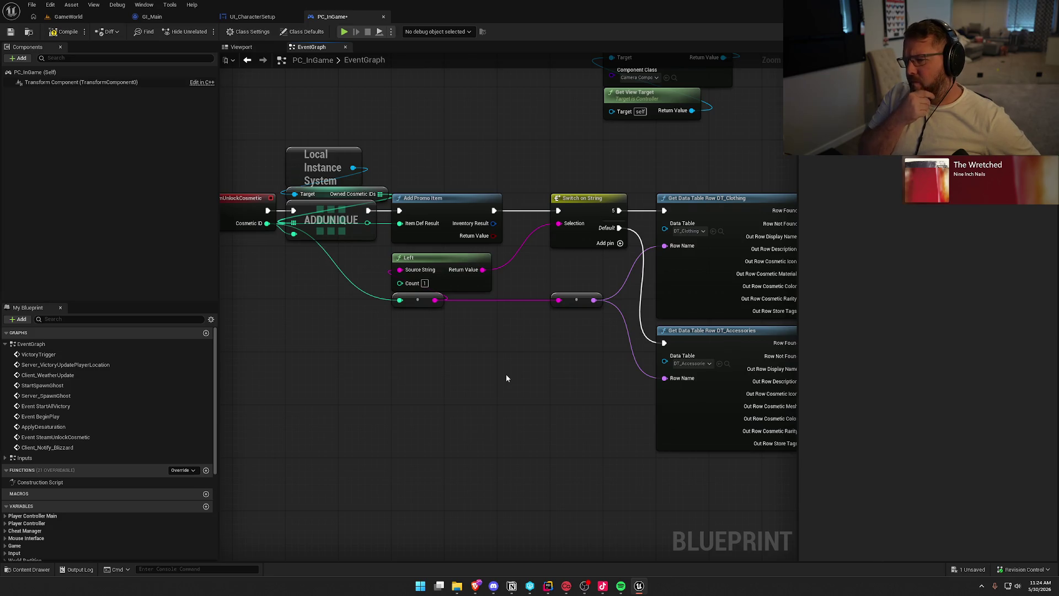
{"action": "mouse_move", "coordinate": [390, 243]}
{"action": "left_mouse_down"}
{"action": "mouse_move", "coordinate": [294, 87]}
{"action": "mouse_move", "coordinate": [398, 158]}
{"action": "left_mouse_up"}
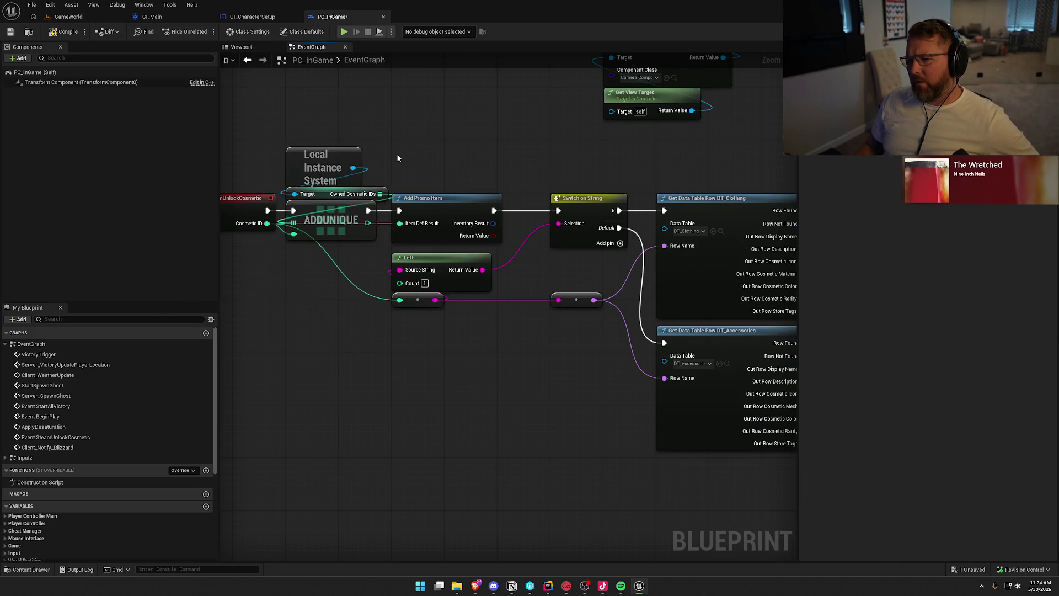
{"action": "left_click", "coordinate": [151, 17]}
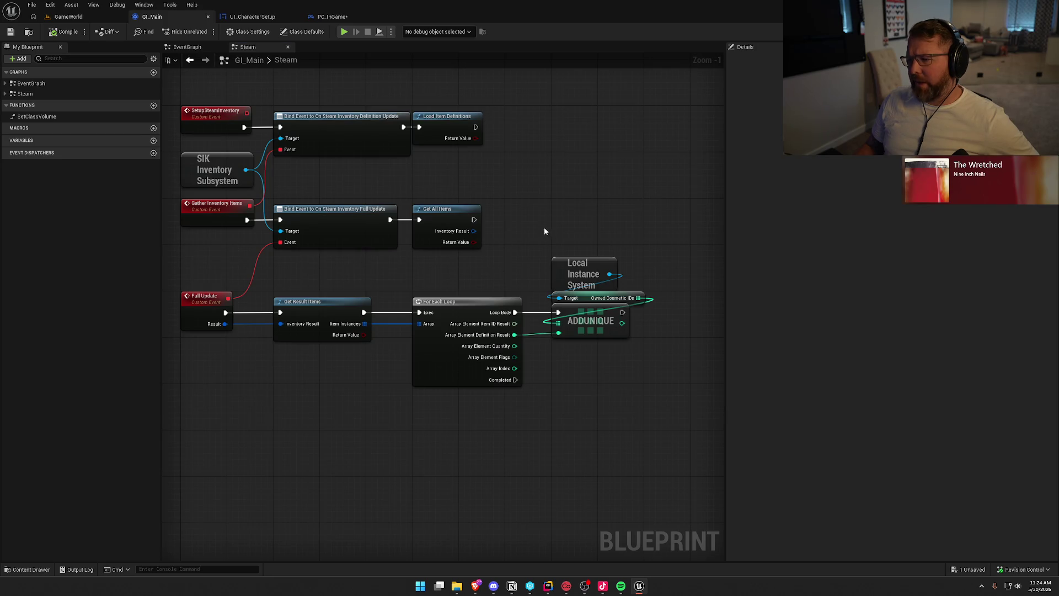
{"action": "mouse_move", "coordinate": [670, 411]}
{"action": "left_mouse_down"}
{"action": "mouse_move", "coordinate": [236, 338]}
{"action": "mouse_move", "coordinate": [192, 261]}
{"action": "left_mouse_up"}
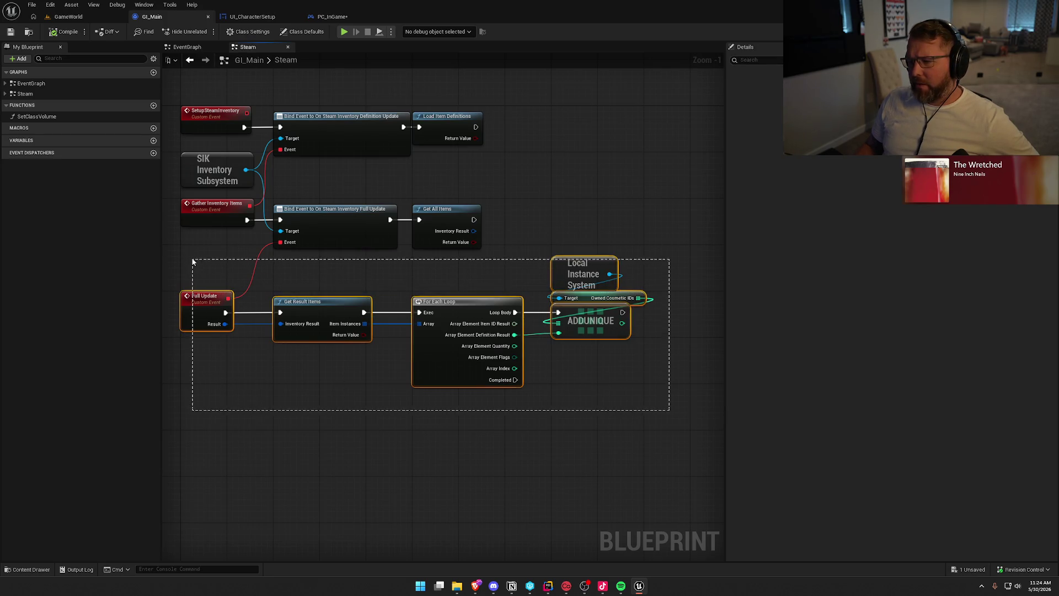
{"action": "left_click", "coordinate": [311, 438]}
{"action": "left_click", "coordinate": [323, 18]}
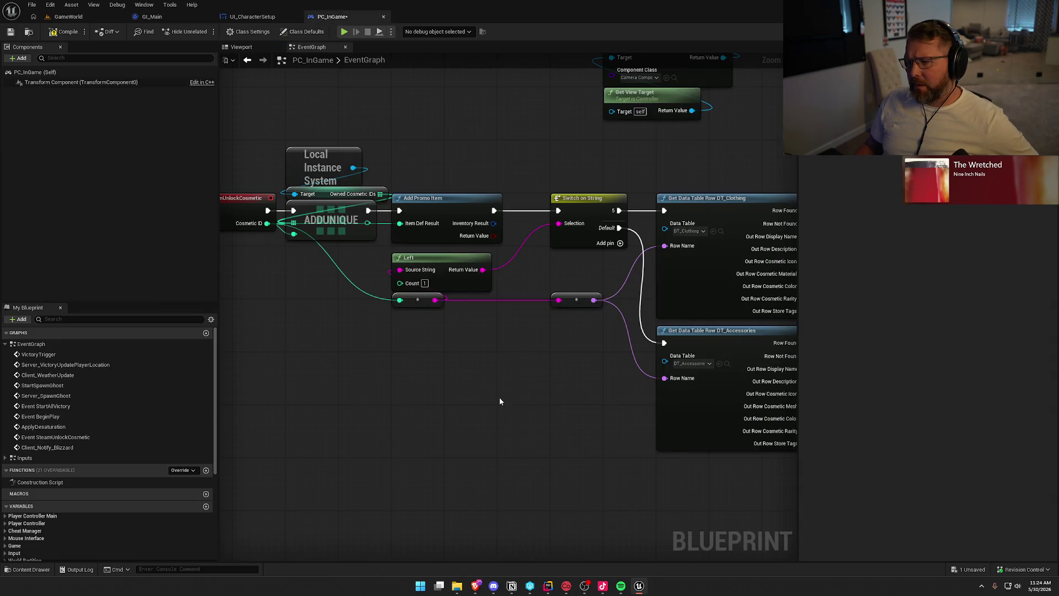
{"action": "scroll", "coordinate": [498, 398], "scroll_direction": "down", "scroll_amount": 4}
{"action": "scroll", "coordinate": [503, 395], "scroll_direction": "up", "scroll_amount": 4}
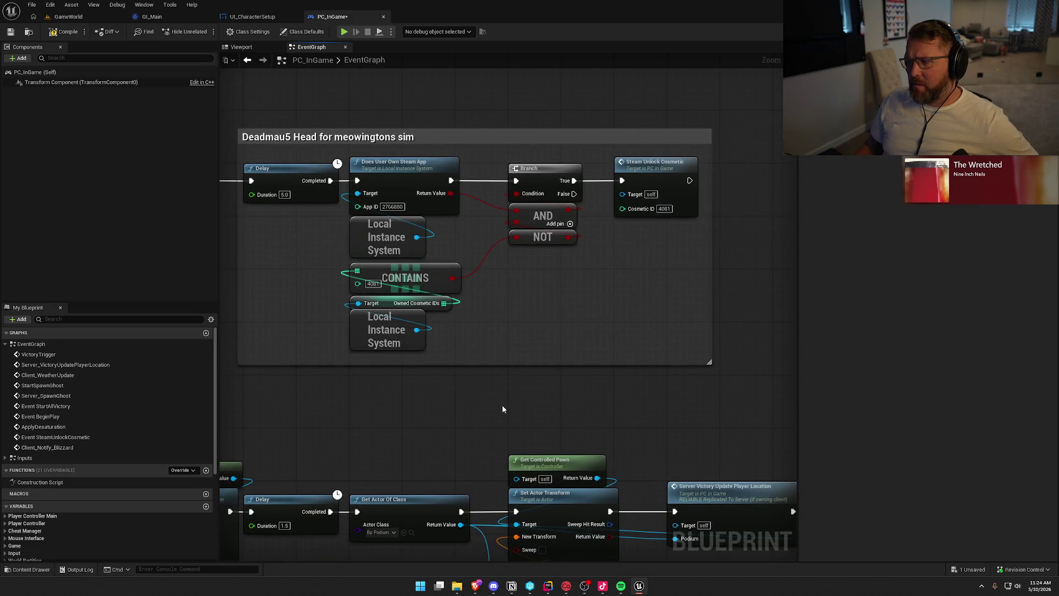
{"action": "left_click", "coordinate": [152, 17]}
{"action": "left_click_drag", "start_coordinate": [652, 439], "coordinate": [199, 105]}
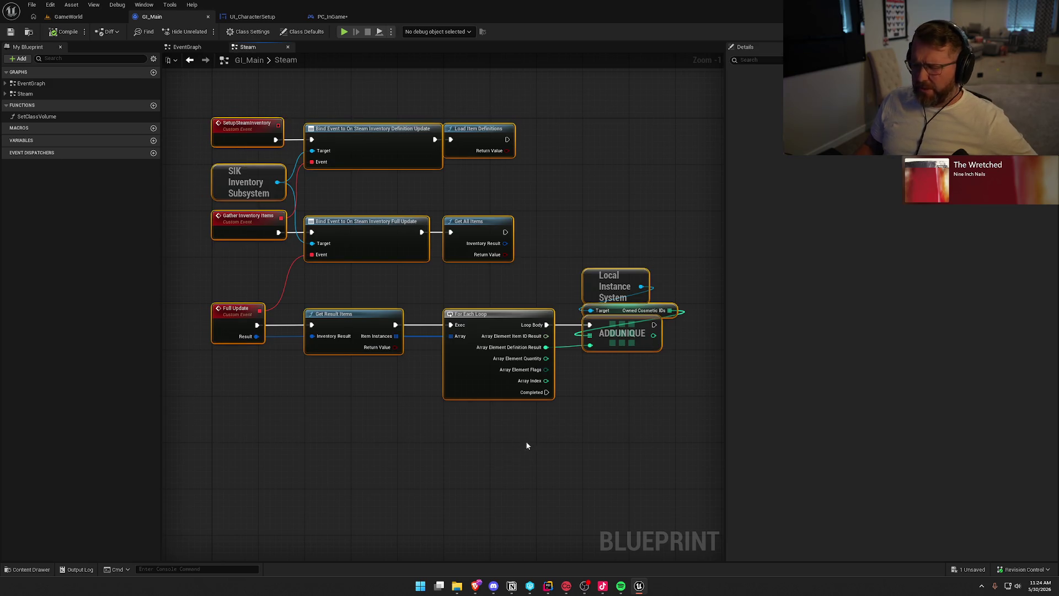
Review the Full Update node chain in GI_Main's Steam graph.
{"action": "left_click_drag", "start_coordinate": [690, 415], "coordinate": [211, 281]}
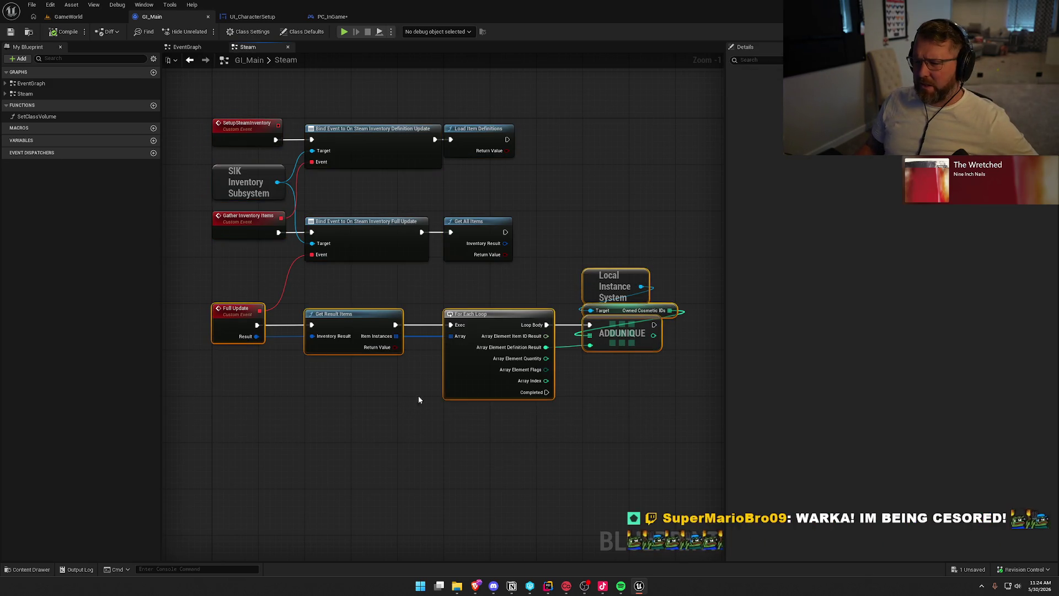
{"action": "left_click_drag", "start_coordinate": [646, 439], "coordinate": [177, 272]}
{"action": "left_click", "coordinate": [465, 448]}
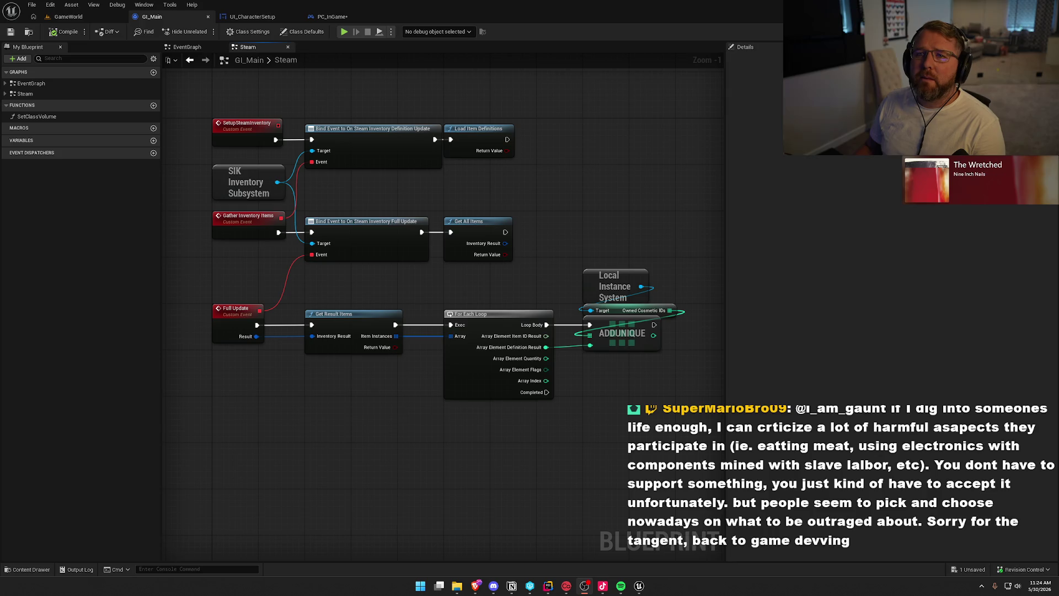
{"action": "left_click_drag", "start_coordinate": [544, 279], "coordinate": [544, 246]}
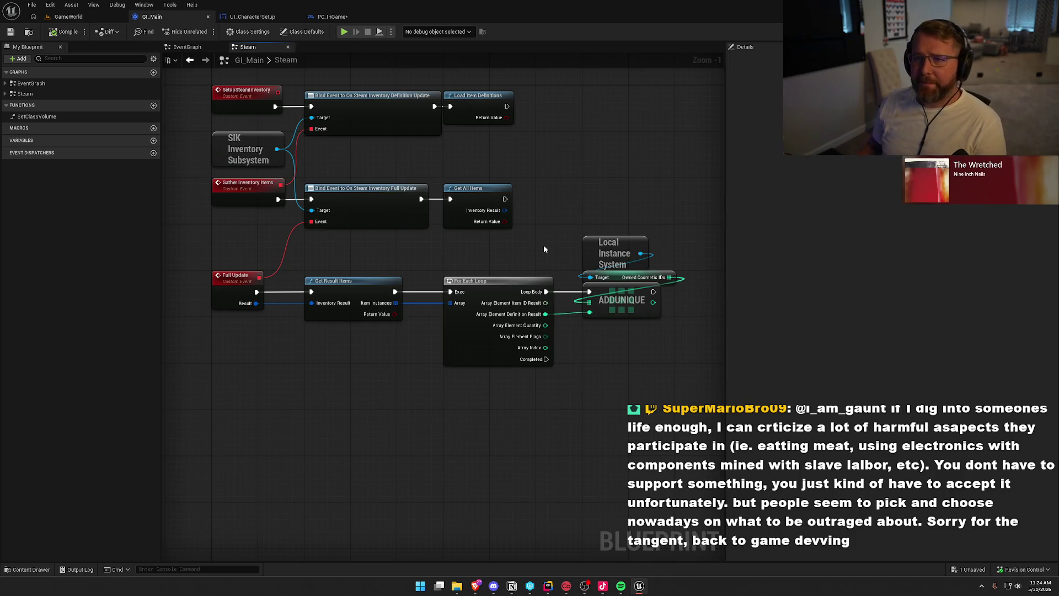
{"action": "mouse_move", "coordinate": [578, 214]}
{"action": "left_mouse_down"}
{"action": "mouse_move", "coordinate": [600, 199]}
{"action": "mouse_move", "coordinate": [589, 230]}
{"action": "mouse_move", "coordinate": [601, 244]}
{"action": "mouse_move", "coordinate": [590, 239]}
{"action": "left_mouse_up"}
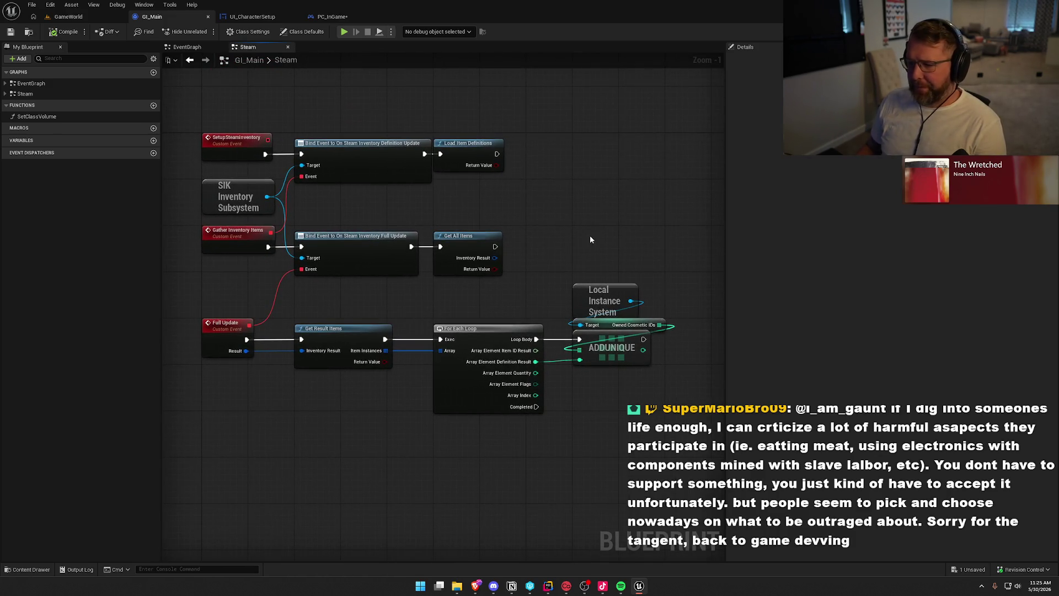
{"action": "left_click", "coordinate": [585, 585]}
{"action": "left_click_drag", "start_coordinate": [632, 235], "coordinate": [621, 215]}
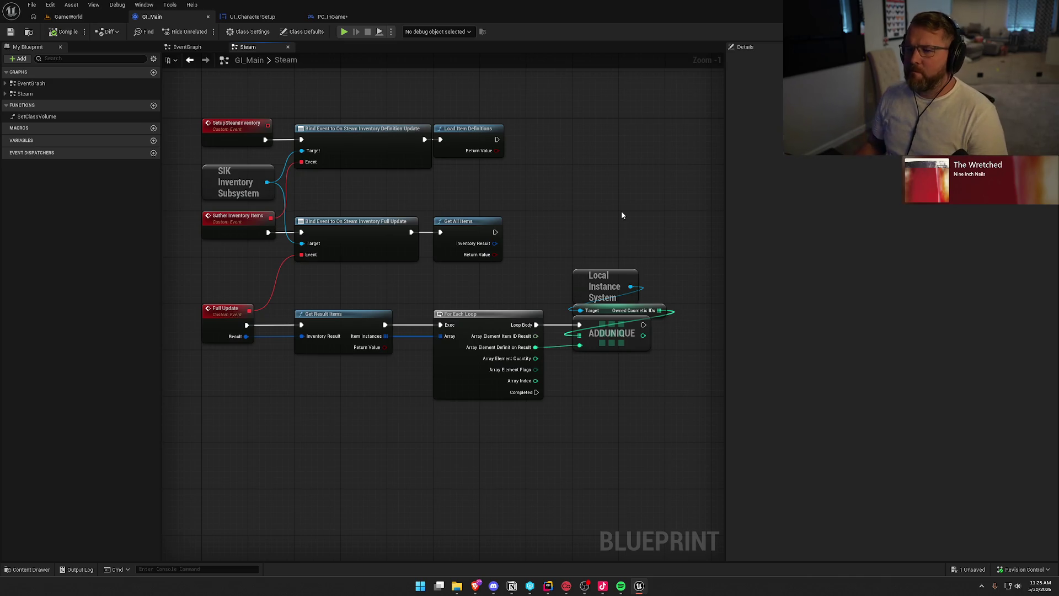
Switch to PC_InGame's event graph and open Steam from its system tray icon.
{"action": "left_click", "coordinate": [330, 18]}
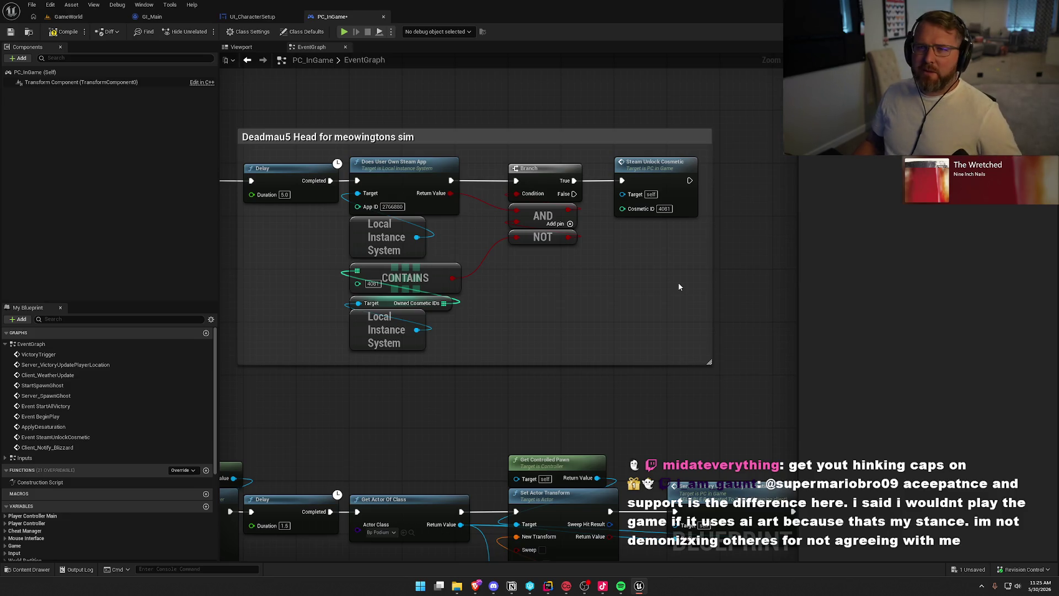
{"action": "left_click", "coordinate": [982, 586]}
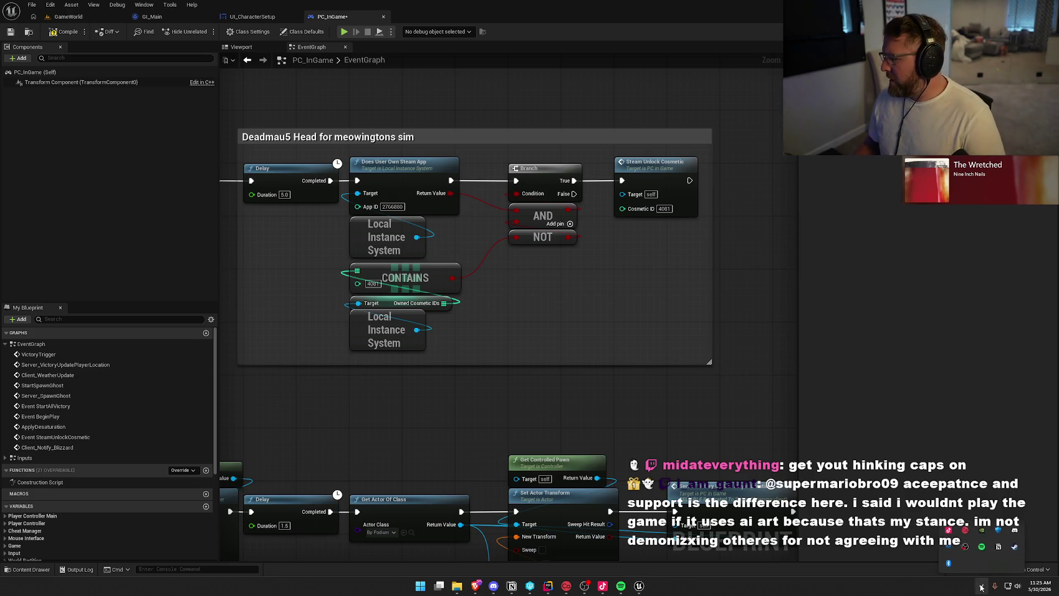
{"action": "right_click", "coordinate": [1014, 549]}
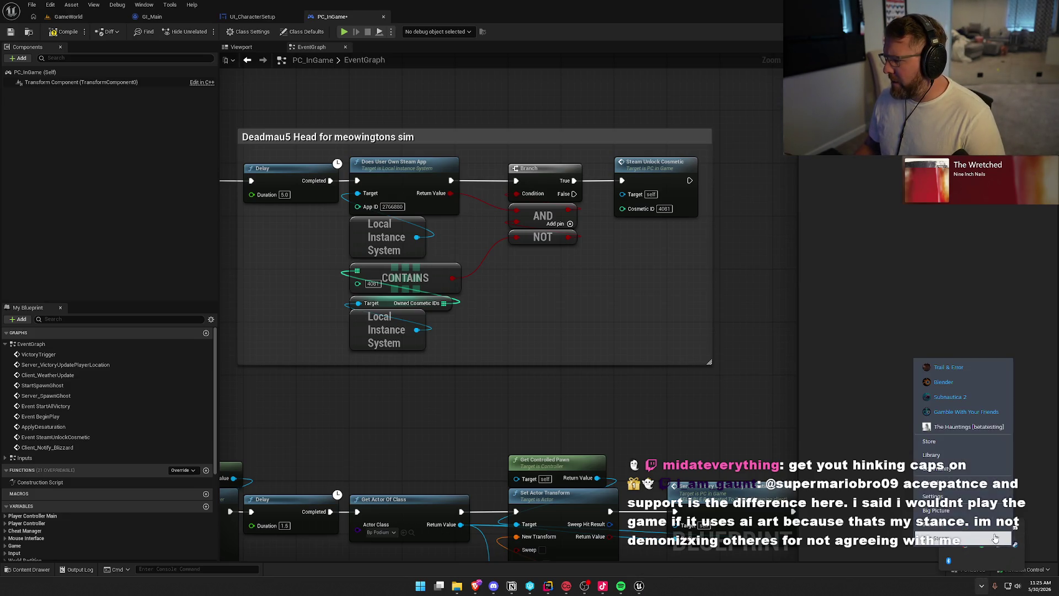
{"action": "left_click", "coordinate": [963, 447]}
{"action": "left_click", "coordinate": [38, 11]}
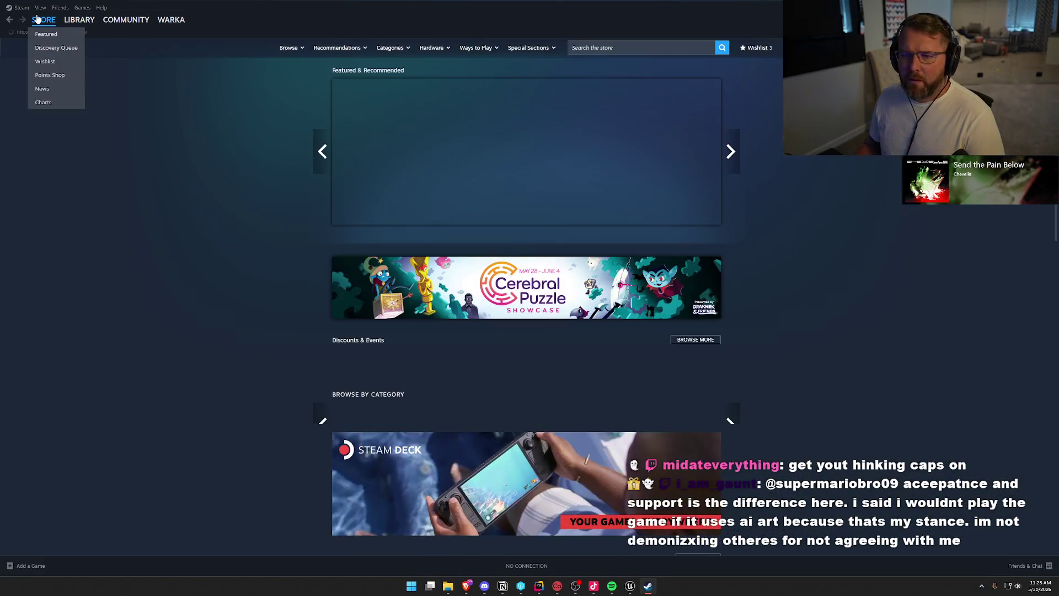
Choose Inventory from Steam's View menu to show the Trail & Error items.
{"action": "left_click", "coordinate": [38, 11]}
{"action": "left_click", "coordinate": [38, 11]}
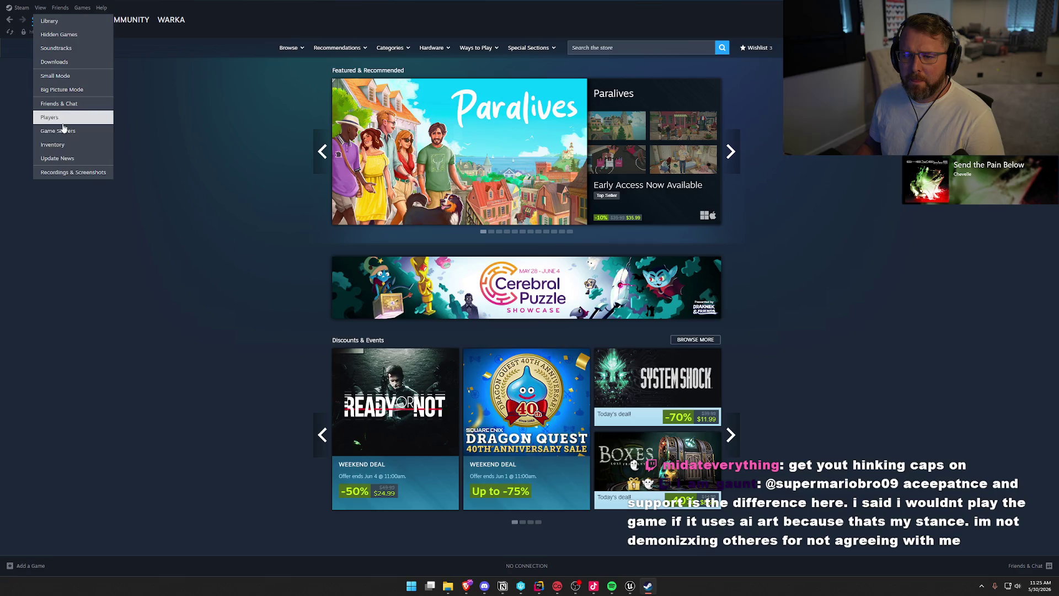
{"action": "left_click", "coordinate": [66, 145]}
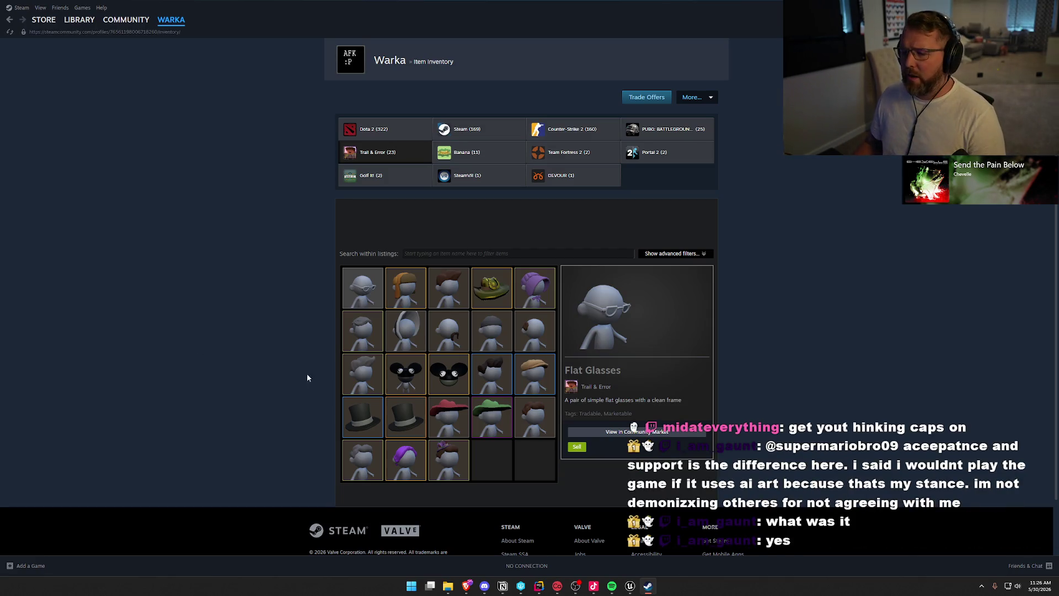
Inspect the Cats n 5tuff mouse-ears item's details, then close Steam with Alt+F4.
{"action": "left_click", "coordinate": [406, 382]}
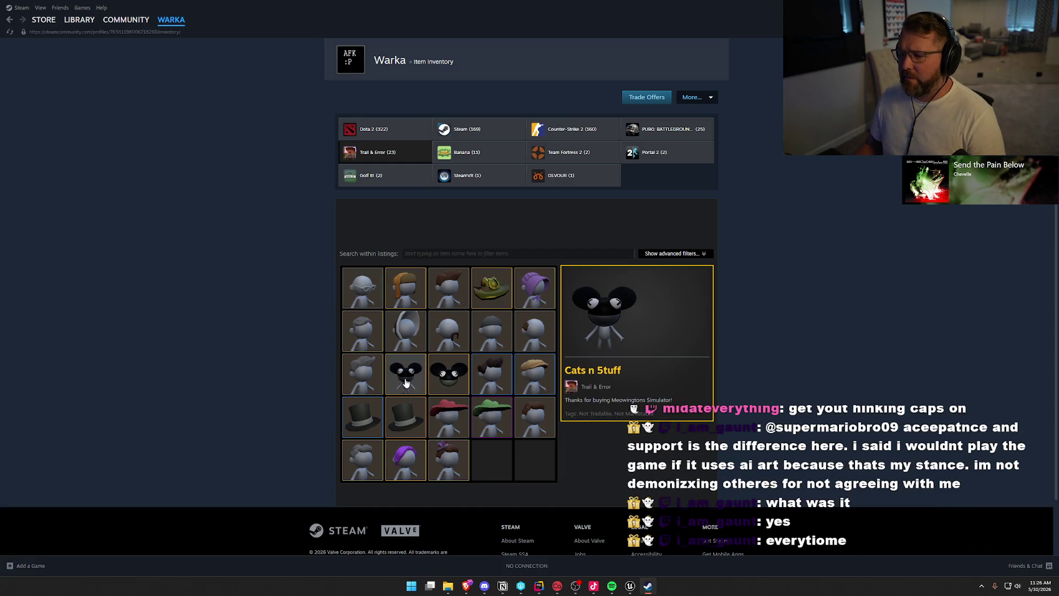
{"action": "scroll", "coordinate": [267, 362], "scroll_direction": "down", "scroll_amount": 1}
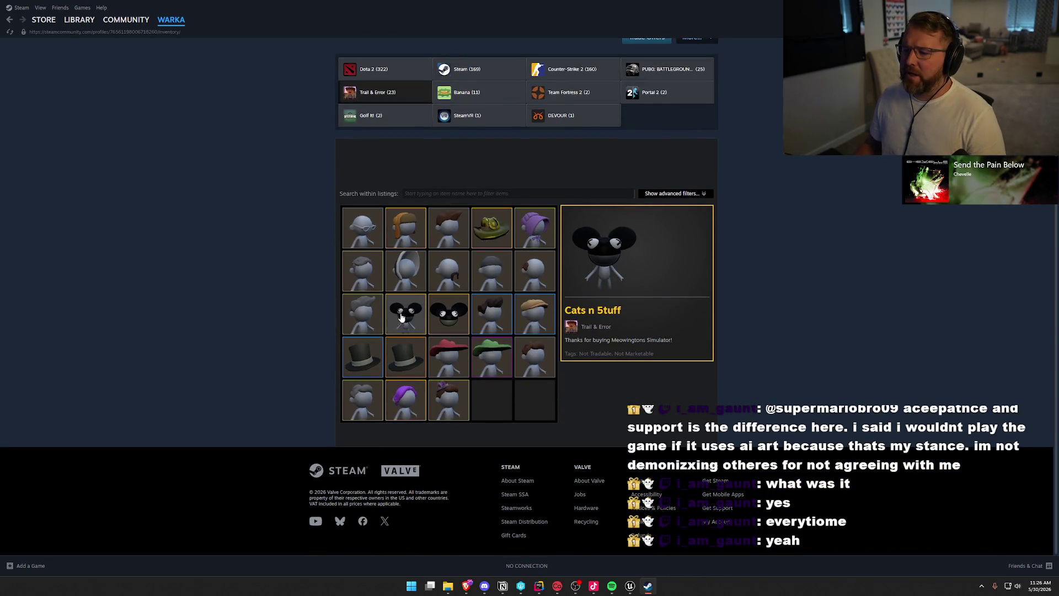
{"action": "left_click", "coordinate": [430, 324]}
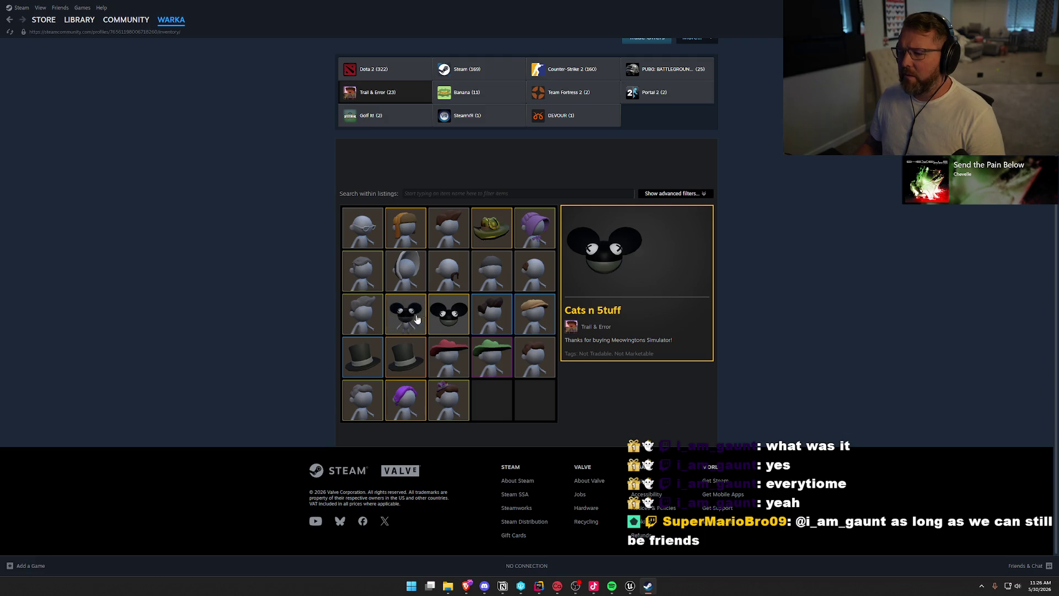
{"action": "left_click", "coordinate": [409, 319]}
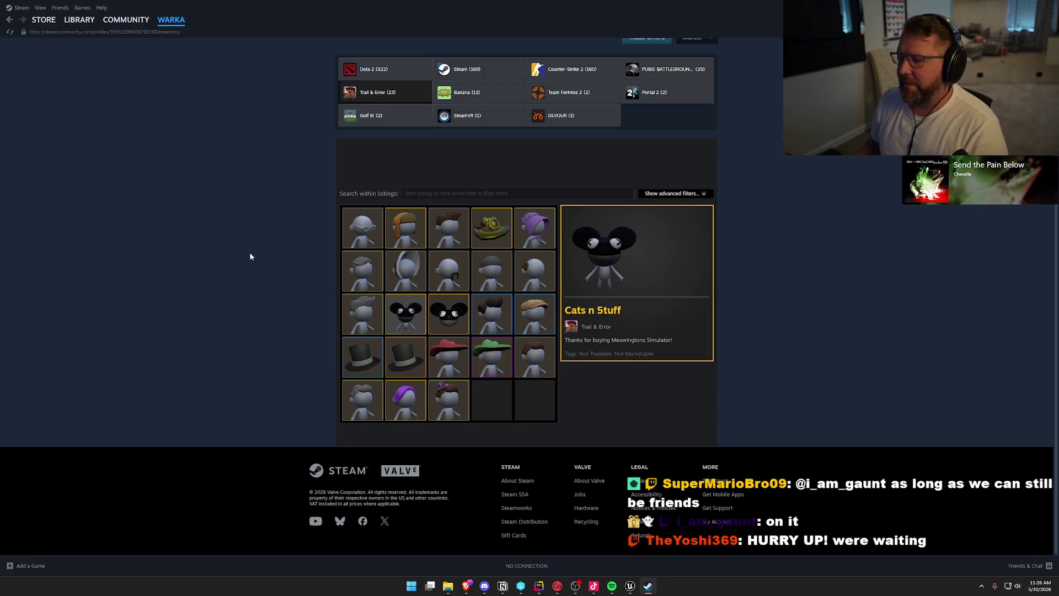
{"action": "left_click", "coordinate": [398, 321]}
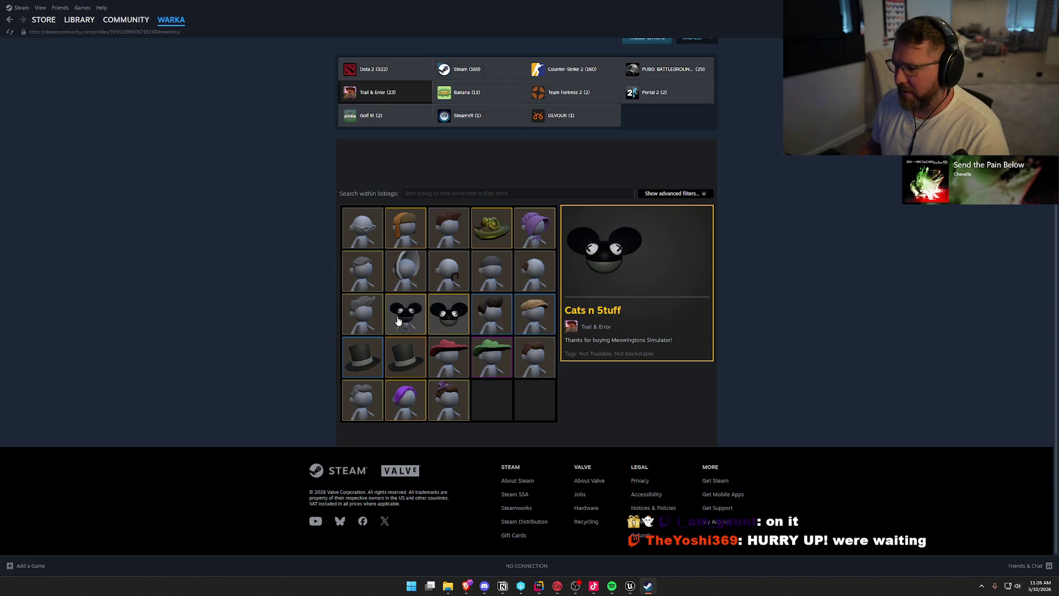
{"action": "left_click", "coordinate": [407, 318]}
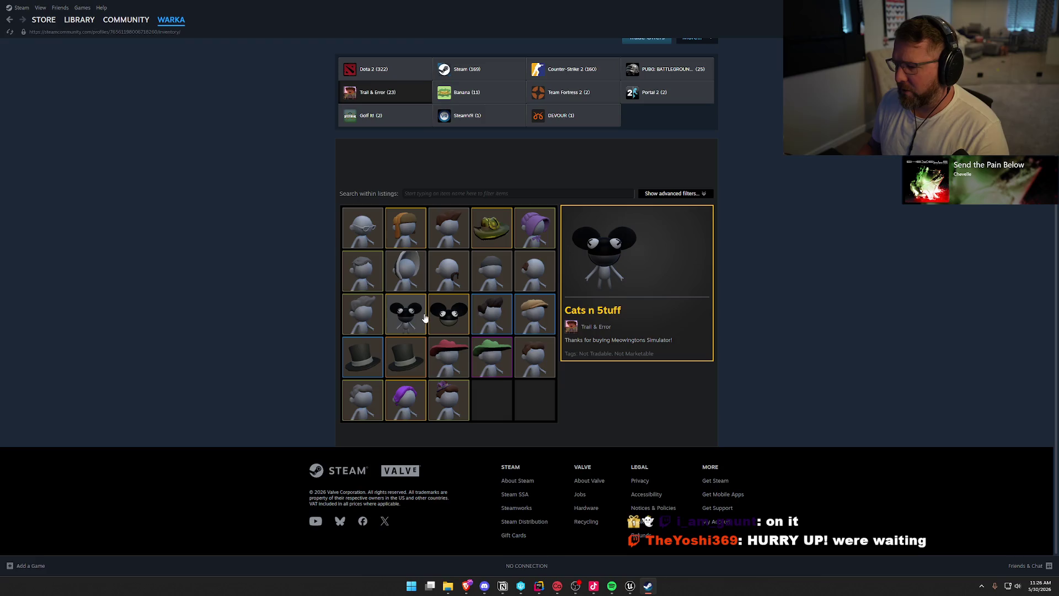
{"action": "left_click", "coordinate": [431, 323]}
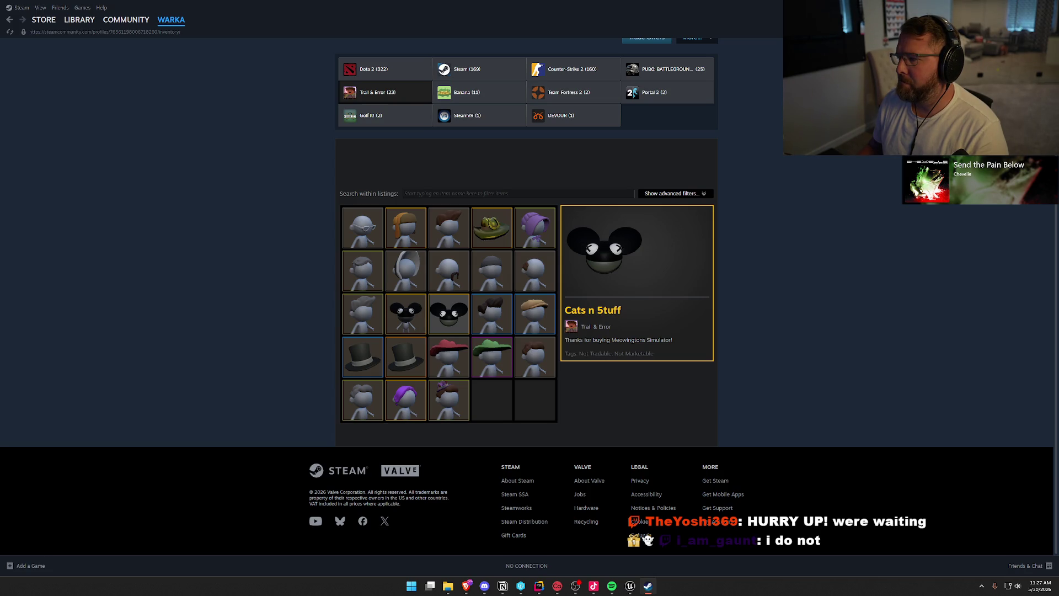
{"action": "key", "text": "alt+F4"}
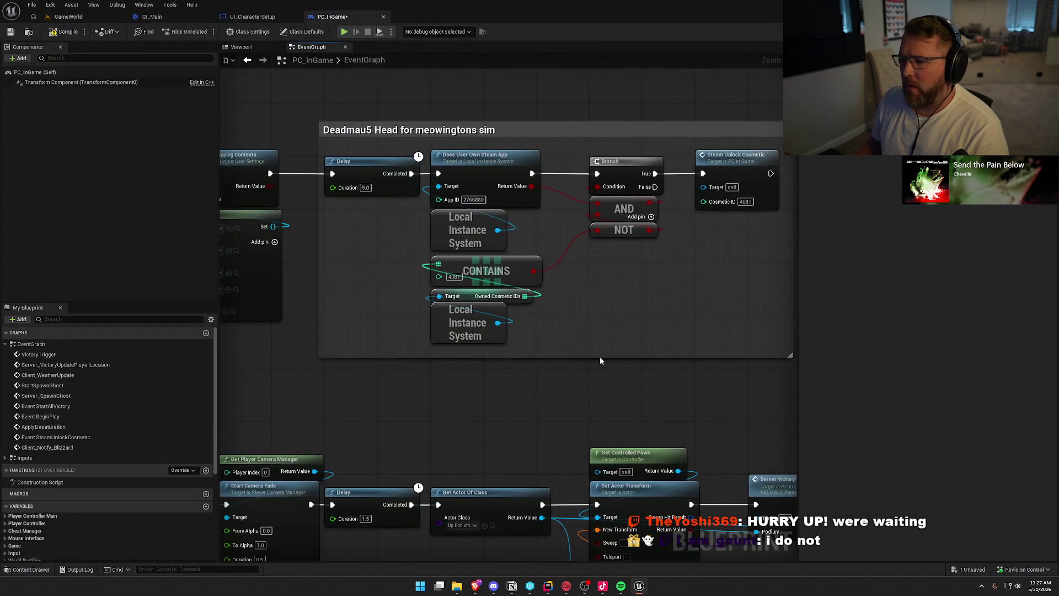
Jump from the Steam Unlock Cosmetic node to its event logic, then return to Rider.
{"action": "double_click", "coordinate": [746, 161]}
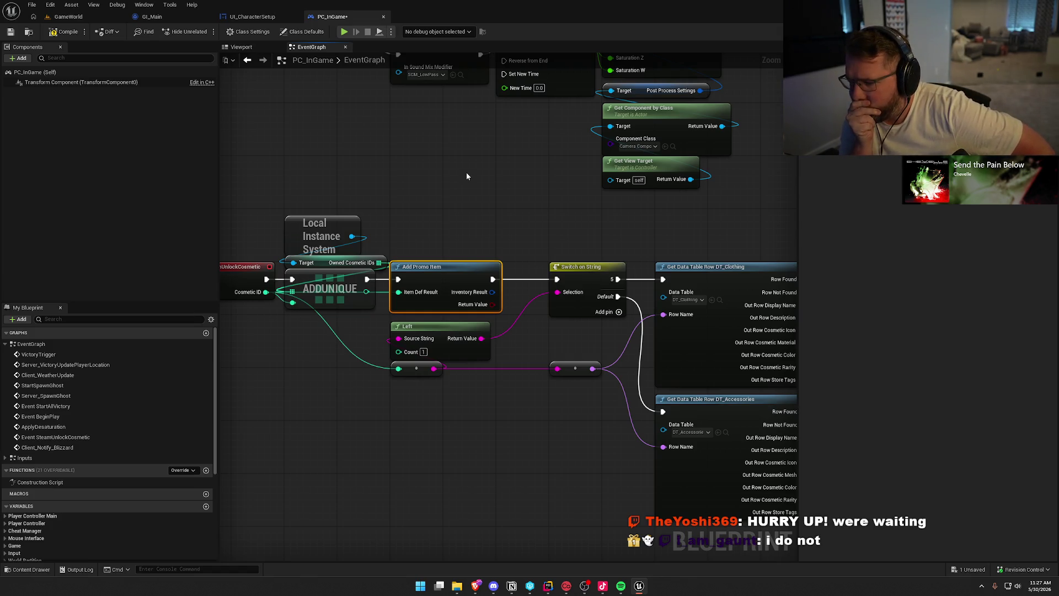
{"action": "left_click", "coordinate": [547, 586]}
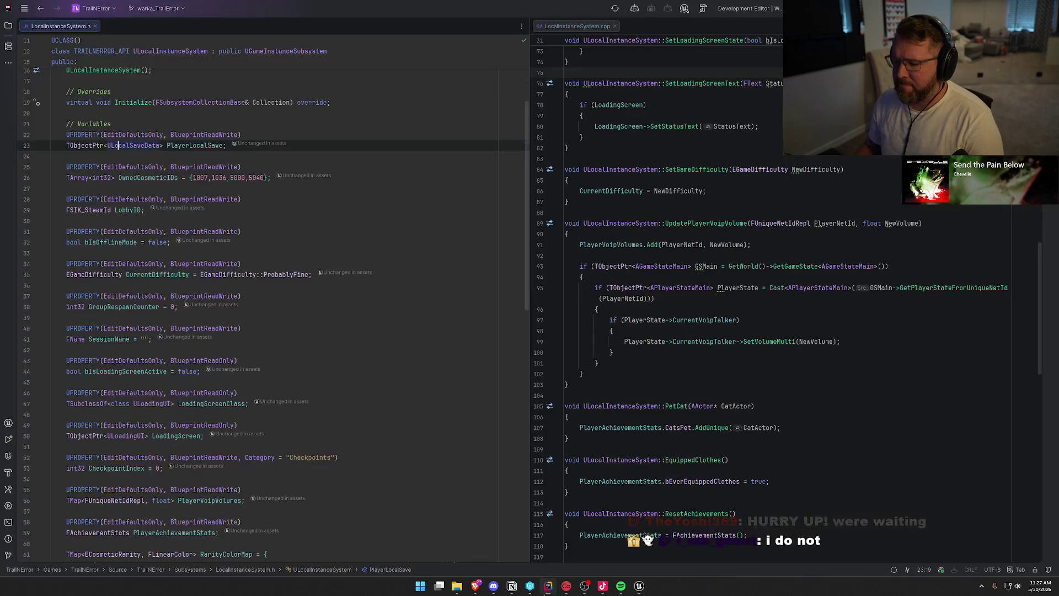
Close LocalInstanceSystem, collapse GameObjects, Player and Subsystems, and open SteamInventoryDef.json for searching.
{"action": "middle_click", "coordinate": [29, 26]}
{"action": "left_click", "coordinate": [9, 26]}
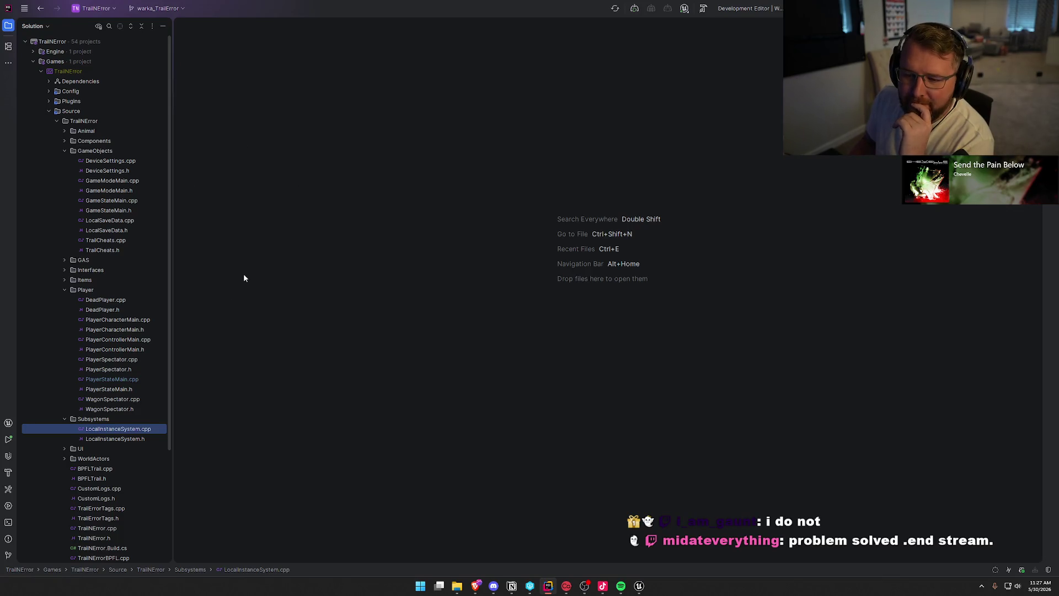
{"action": "left_click", "coordinate": [64, 151]}
{"action": "left_click", "coordinate": [64, 191]}
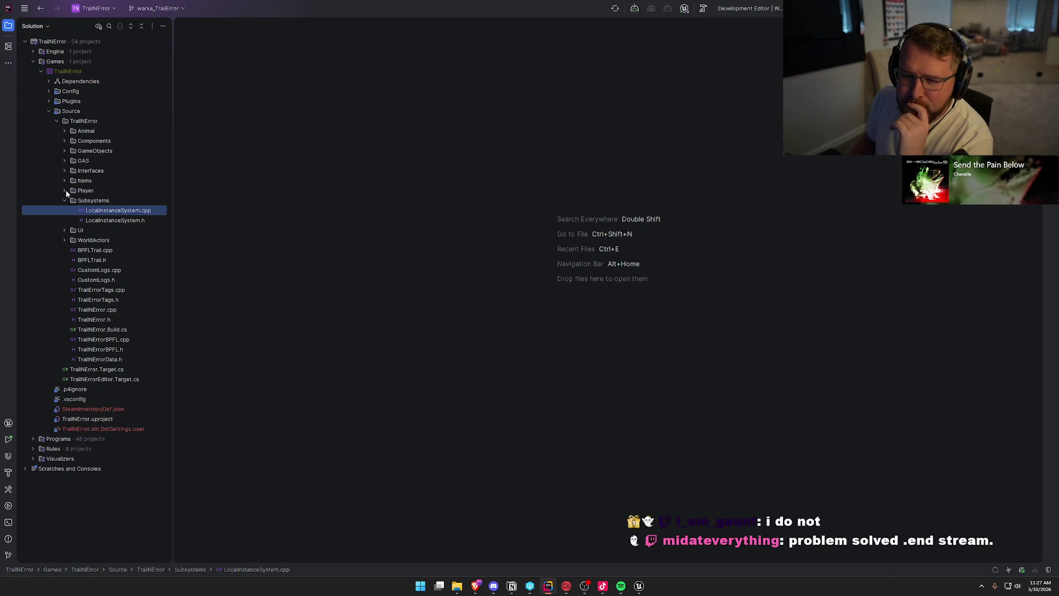
{"action": "left_click", "coordinate": [64, 200]}
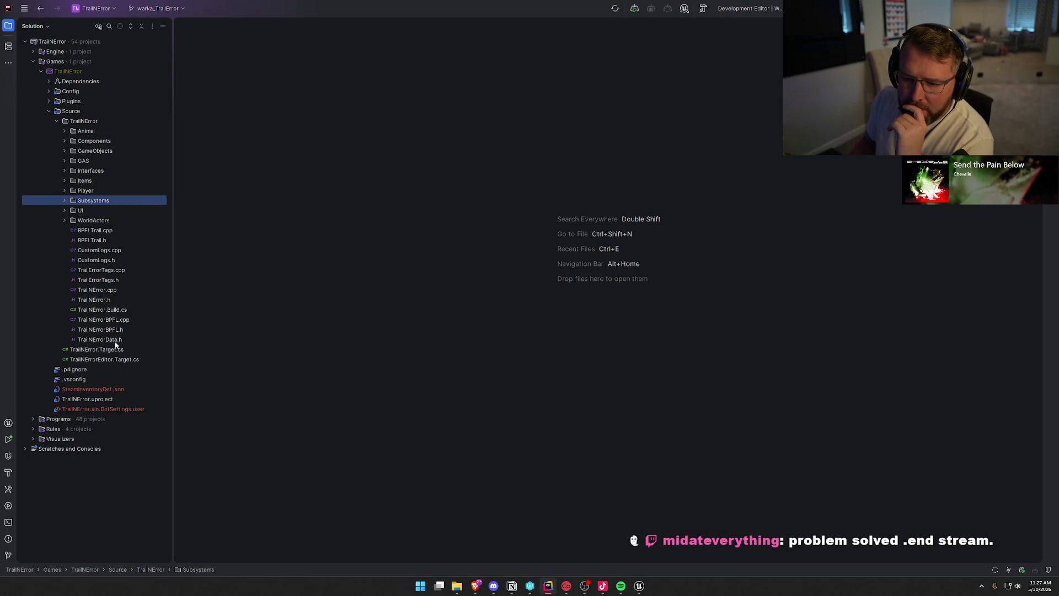
{"action": "double_click", "coordinate": [103, 389]}
{"action": "key", "text": "ctrl+f"}
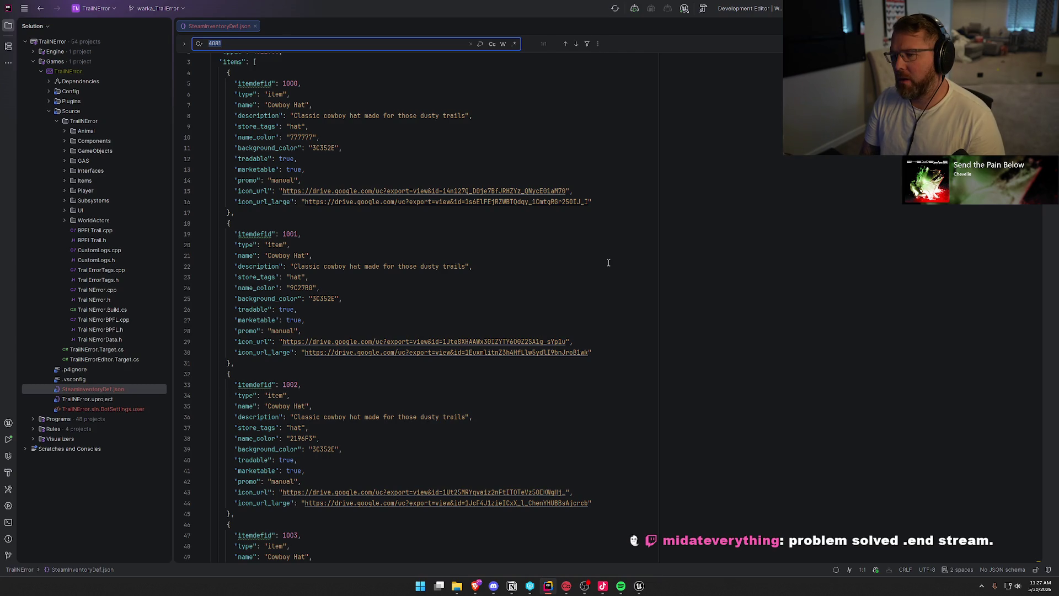
Search the JSON for the Deadmau5 entry and compare against the PC_InGame graph.
{"action": "type", "text": "dead"}
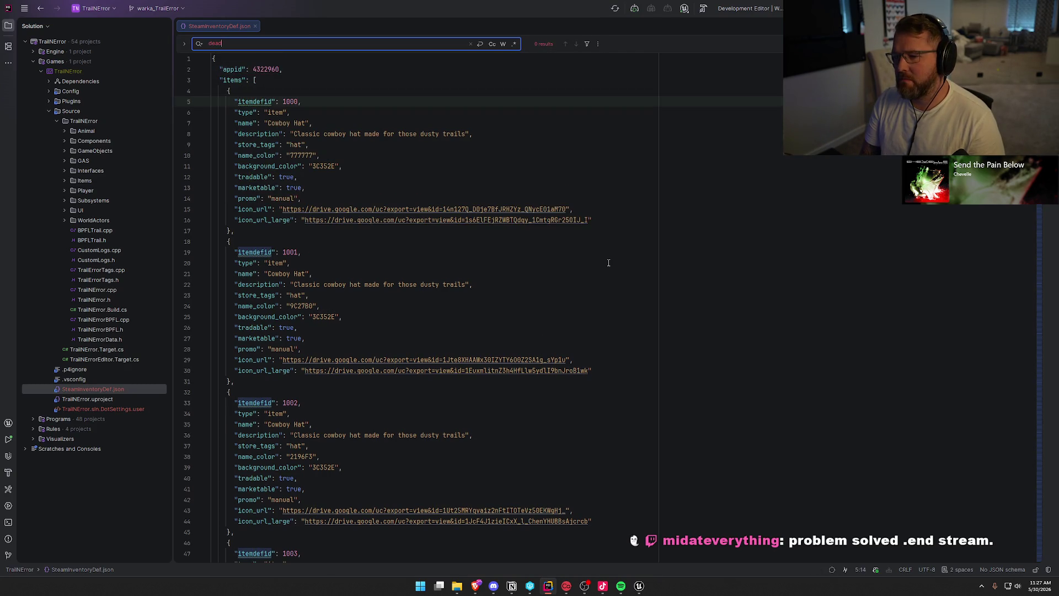
{"action": "key", "text": "BackSpace"}
{"action": "key", "text": "BackSpace"}
{"action": "key", "text": "BackSpace"}
{"action": "type", "text": "mau"}
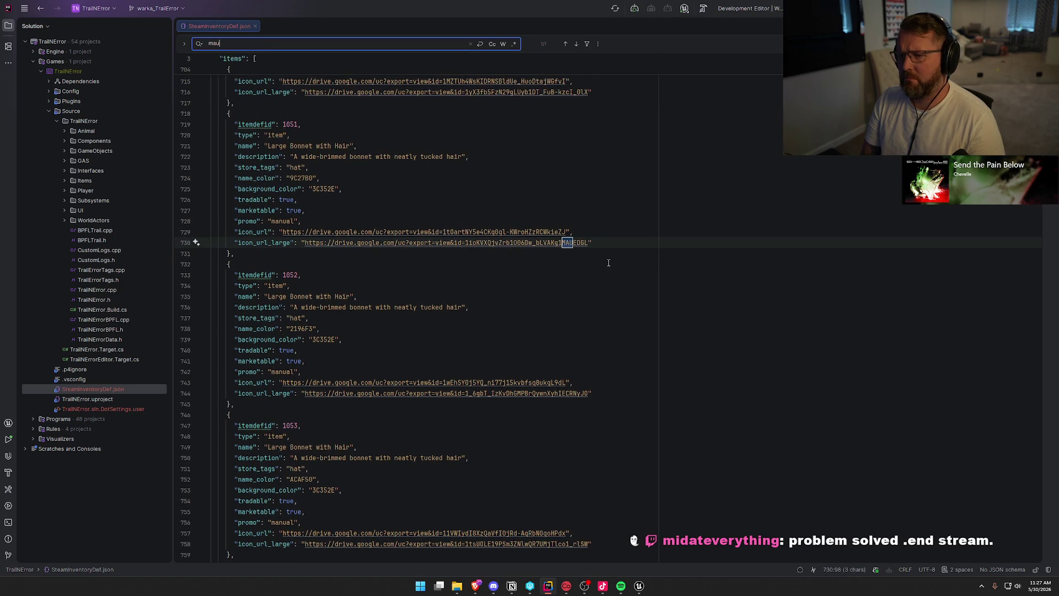
{"action": "key", "text": "Escape"}
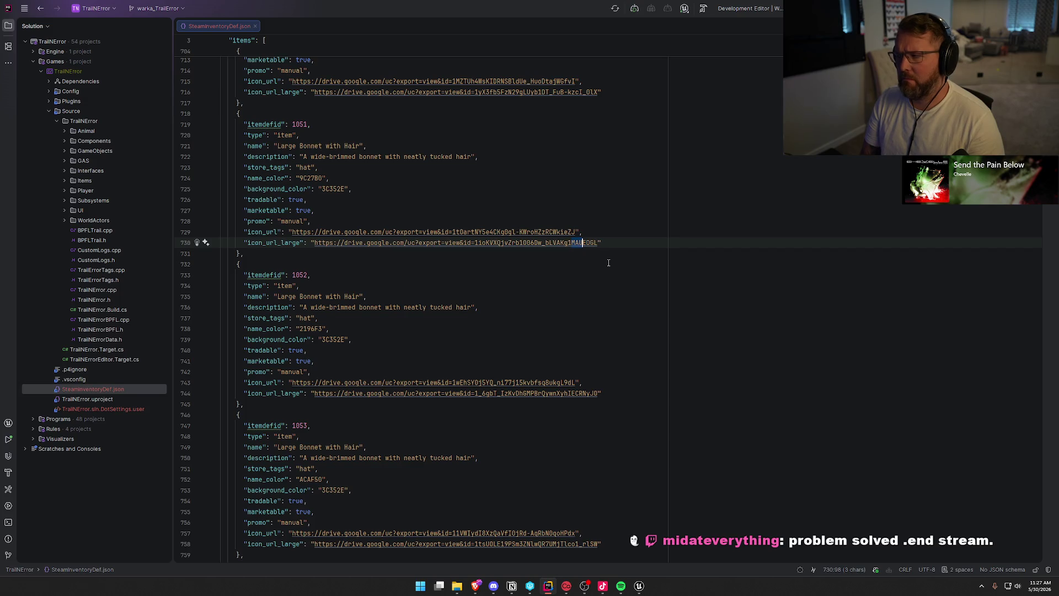
{"action": "key", "text": "alt+Tab"}
{"action": "scroll", "coordinate": [609, 245], "scroll_direction": "down", "scroll_amount": 3}
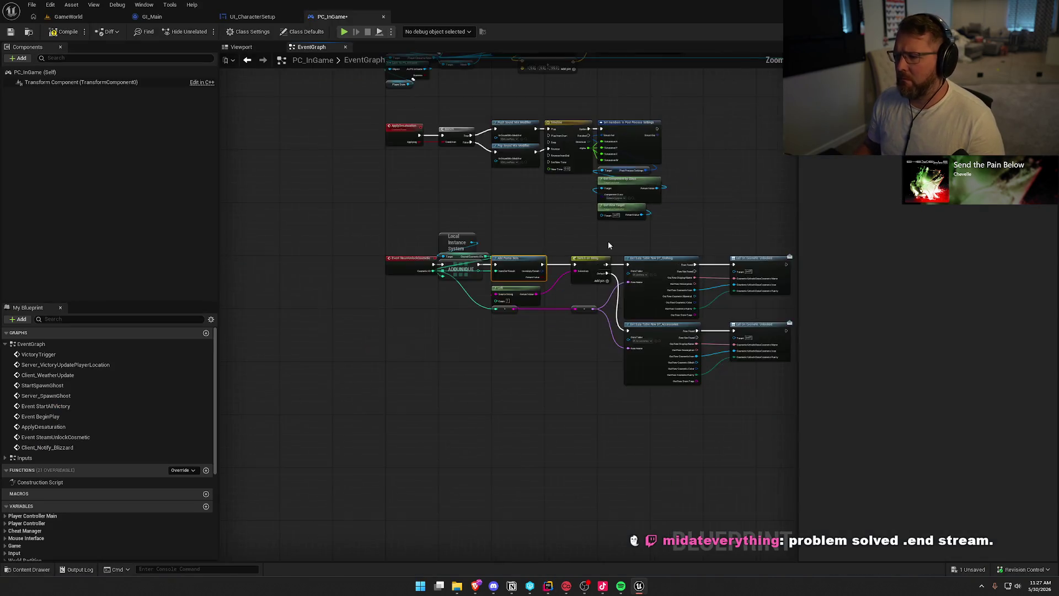
{"action": "scroll", "coordinate": [598, 234], "scroll_direction": "down", "scroll_amount": 3}
{"action": "scroll", "coordinate": [581, 193], "scroll_direction": "up", "scroll_amount": 5}
{"action": "key", "text": "alt+Tab"}
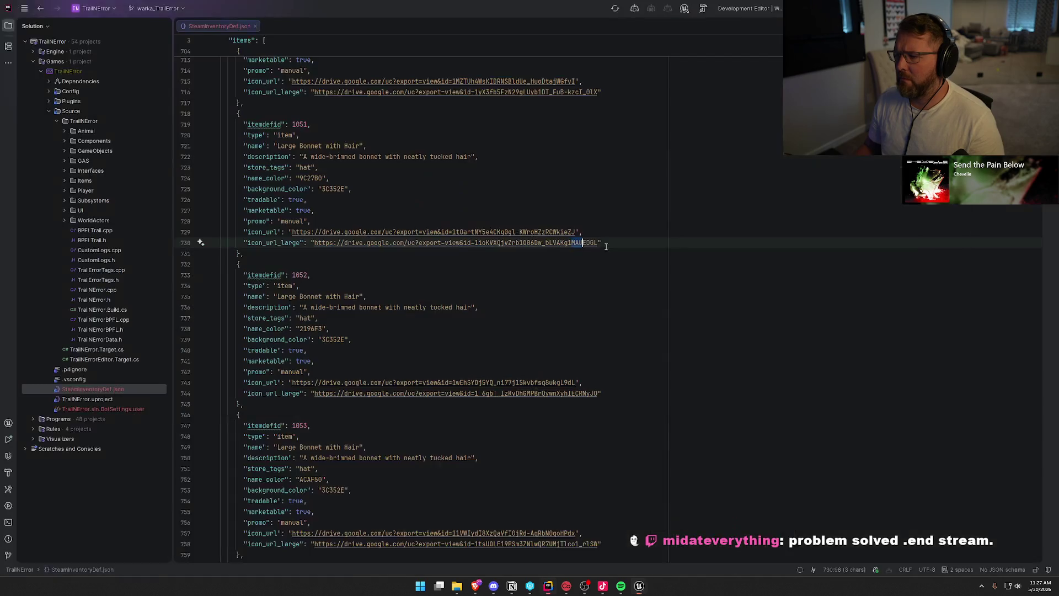
Find item 4081 in the JSON and open its icon_url_large link in the browser.
{"action": "left_click", "coordinate": [495, 165]}
{"action": "key", "text": "ctrl+f"}
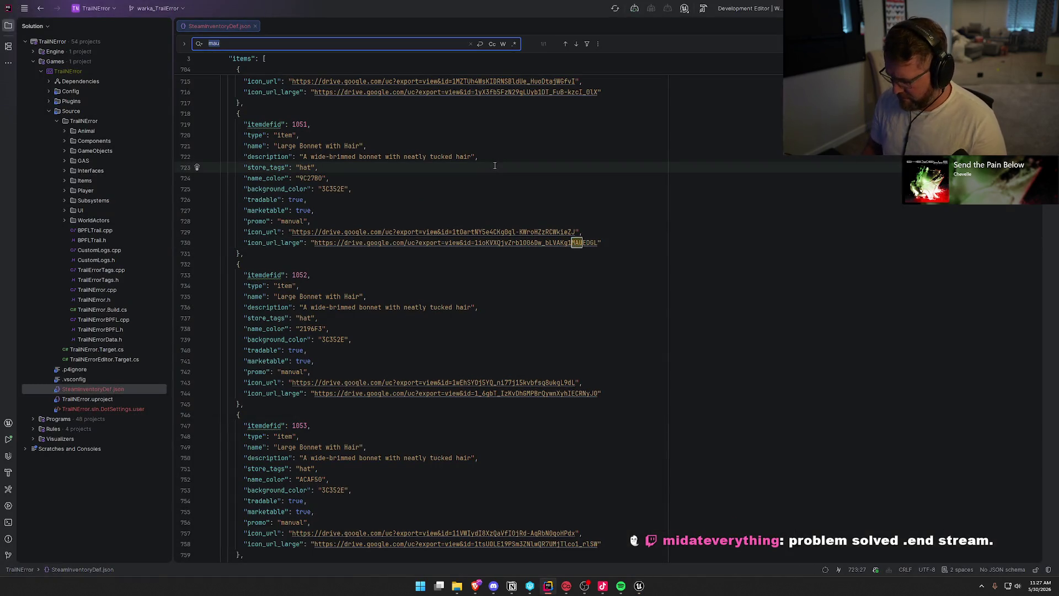
{"action": "type", "text": "4081"}
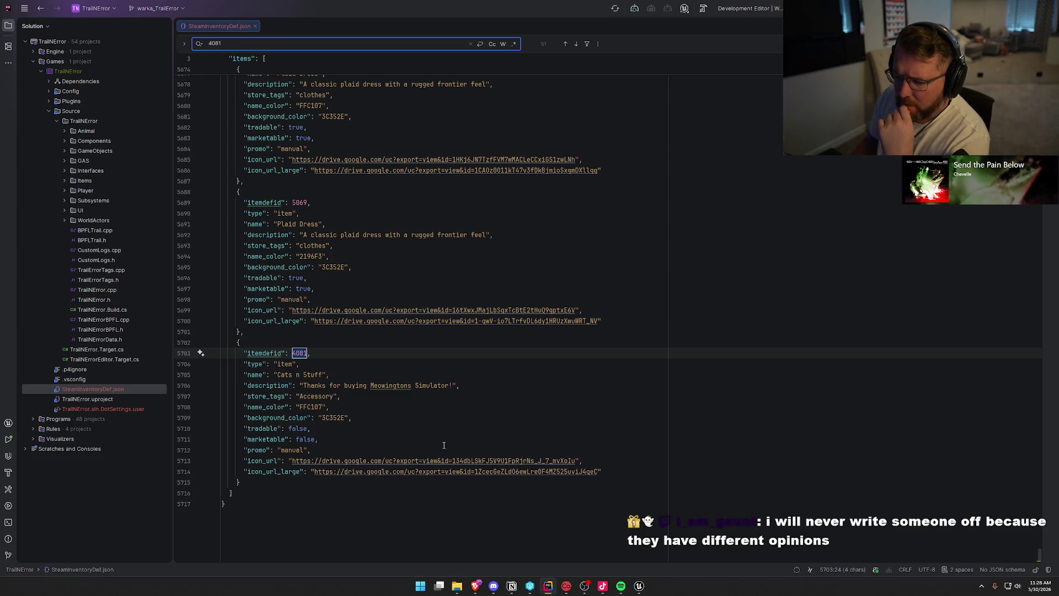
{"action": "left_click", "coordinate": [435, 460]}
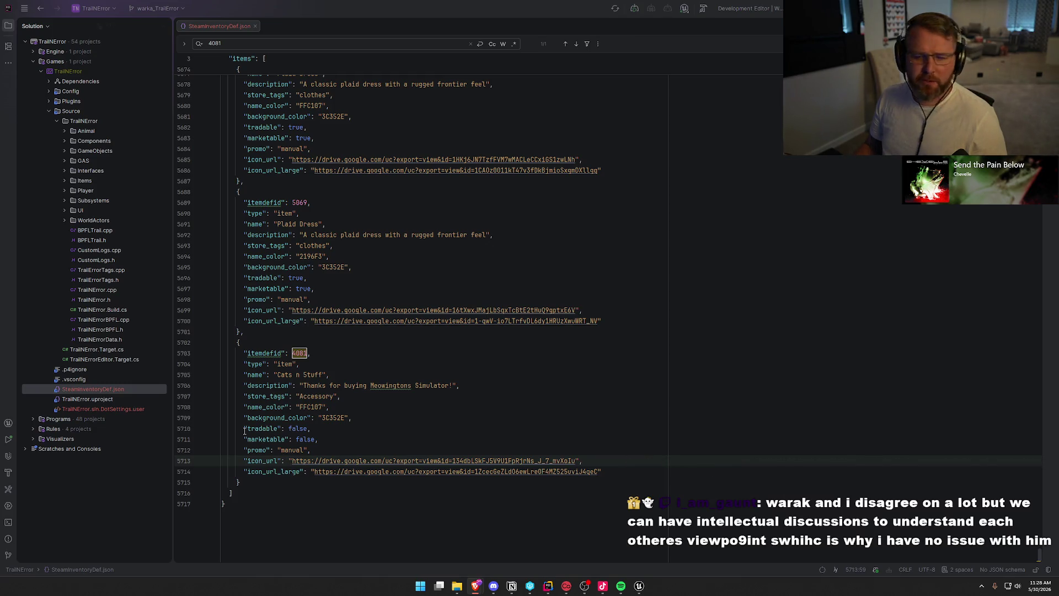
{"action": "left_click", "coordinate": [981, 586]}
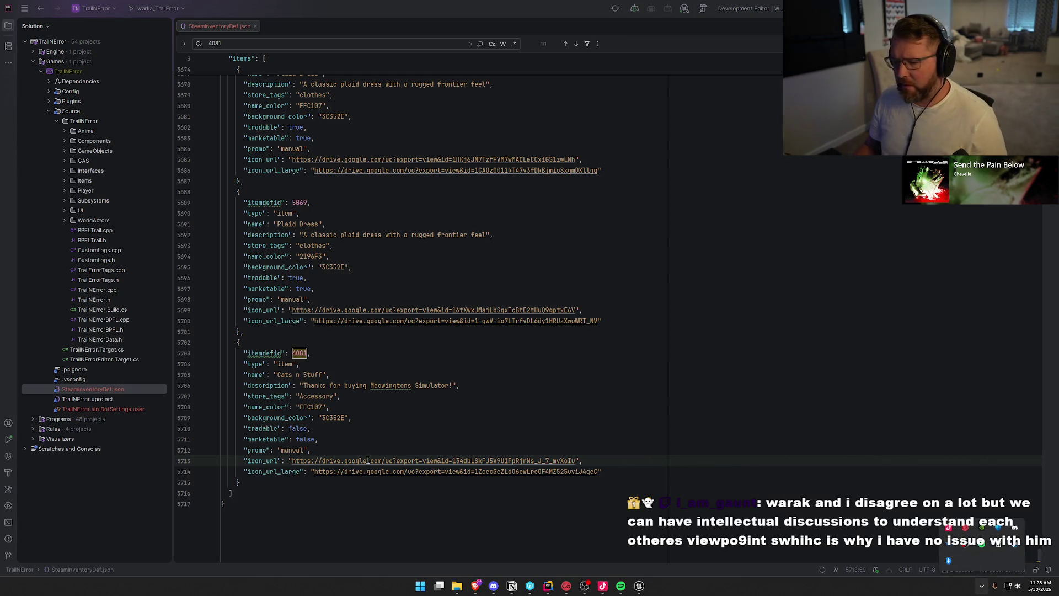
{"action": "left_click", "coordinate": [229, 492]}
{"action": "left_click", "coordinate": [380, 471]}
{"action": "left_click", "coordinate": [381, 472], "text": "ctrl"}
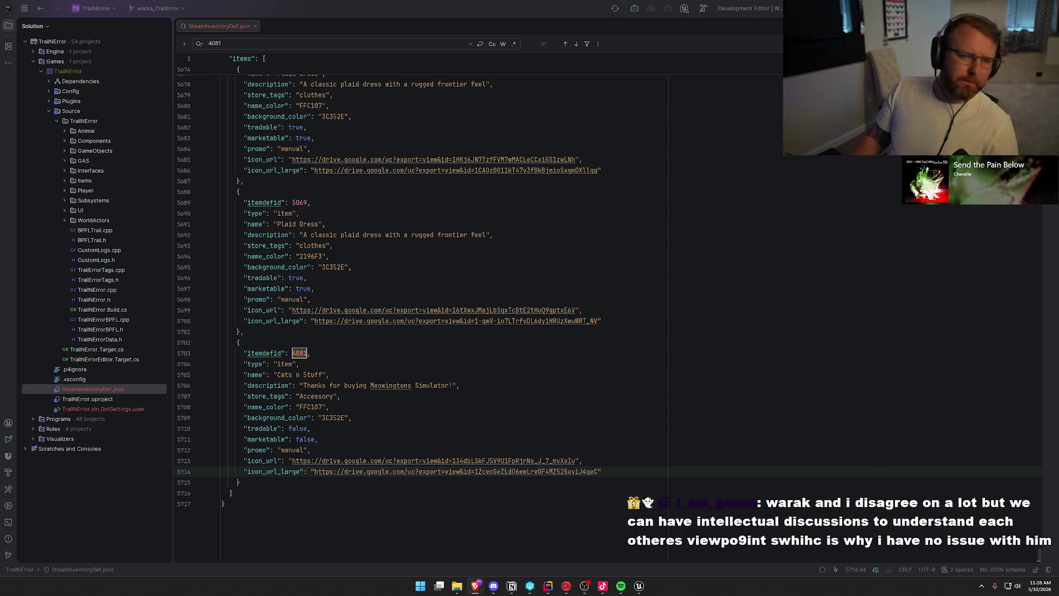
Bring up the Steam window from its system tray icon.
{"action": "left_click", "coordinate": [981, 586]}
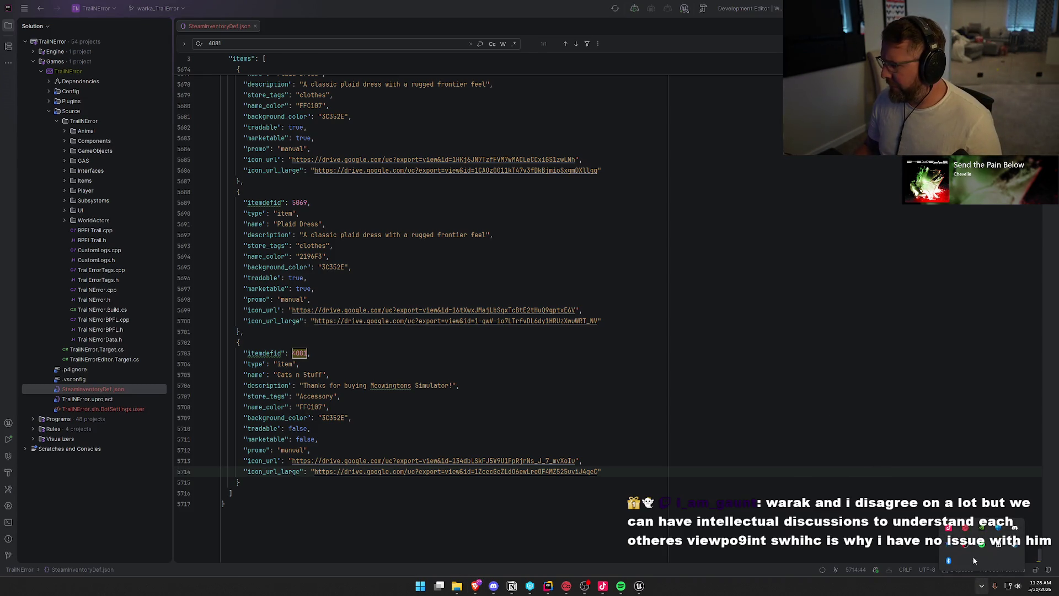
{"action": "right_click", "coordinate": [1016, 545]}
{"action": "left_click", "coordinate": [958, 444]}
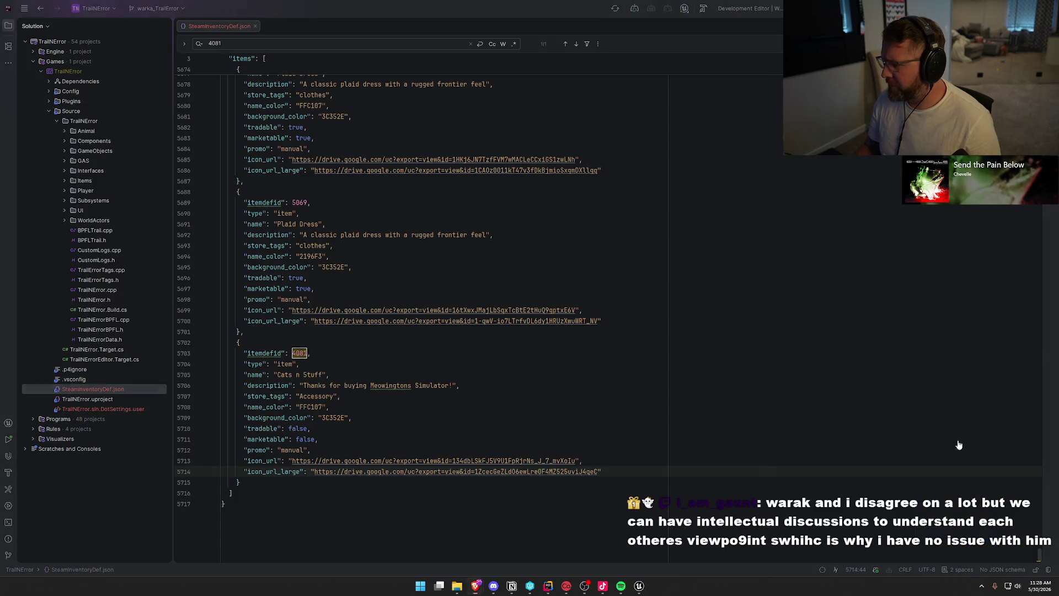
{"action": "left_click", "coordinate": [40, 7]}
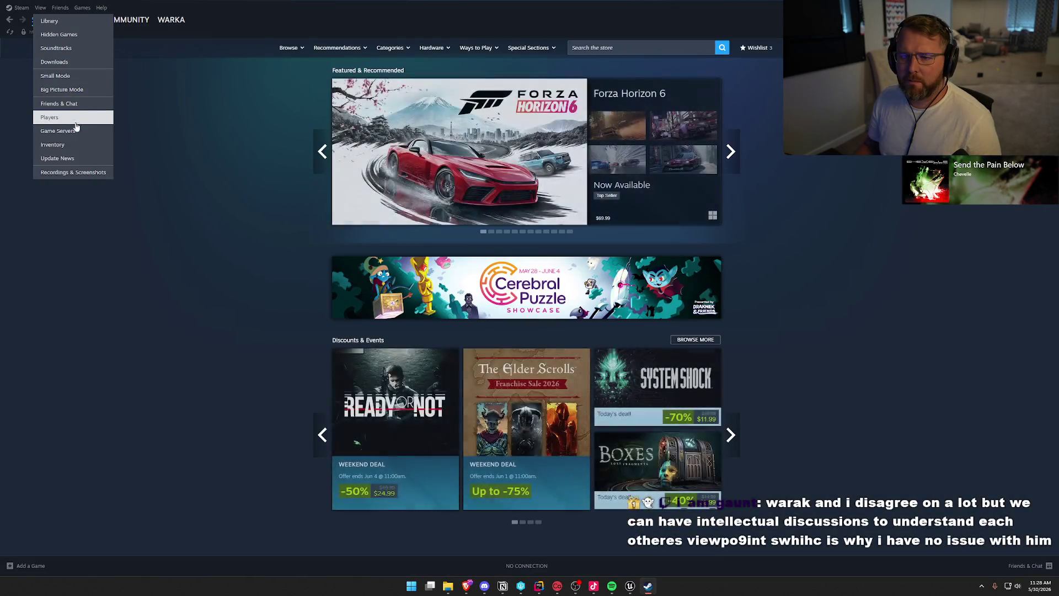
Open Steam's Inventory and show the Cats n 5tuff mouse-ears item's details panel.
{"action": "left_click", "coordinate": [78, 144]}
{"action": "scroll", "coordinate": [284, 371], "scroll_direction": "down", "scroll_amount": 3}
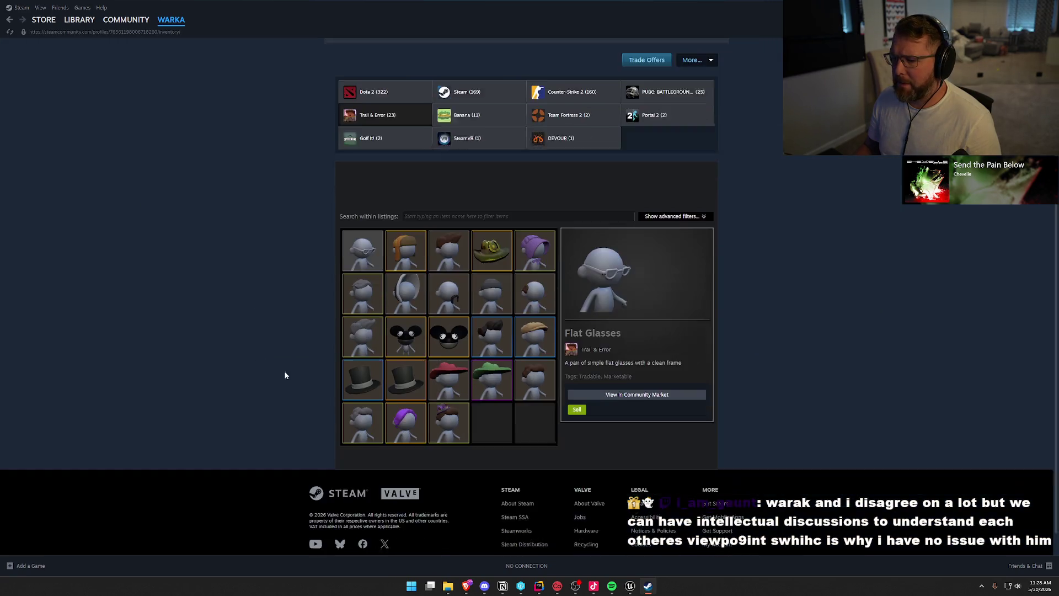
{"action": "left_click", "coordinate": [448, 319]}
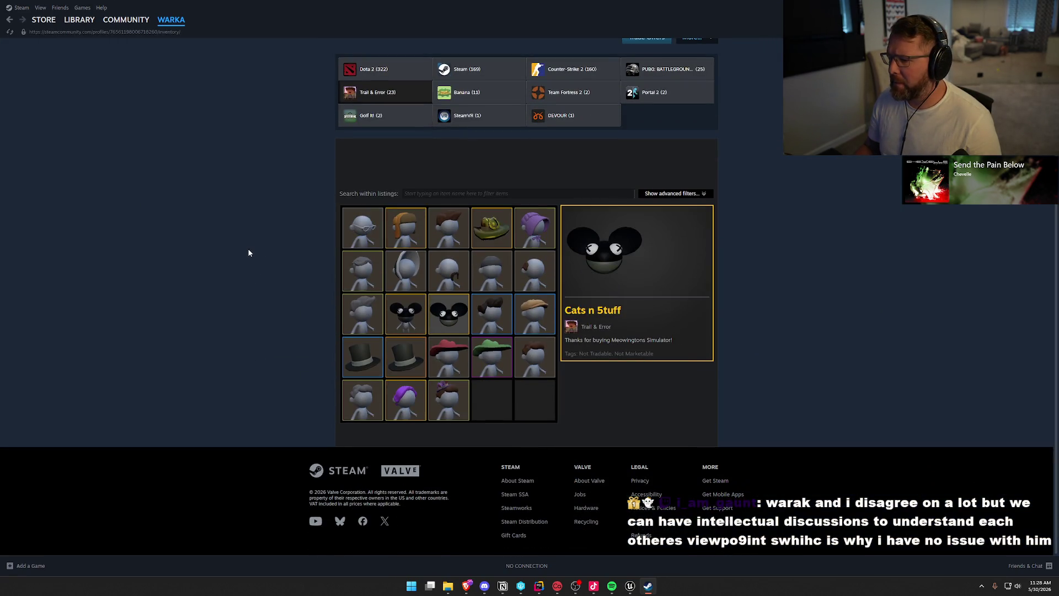
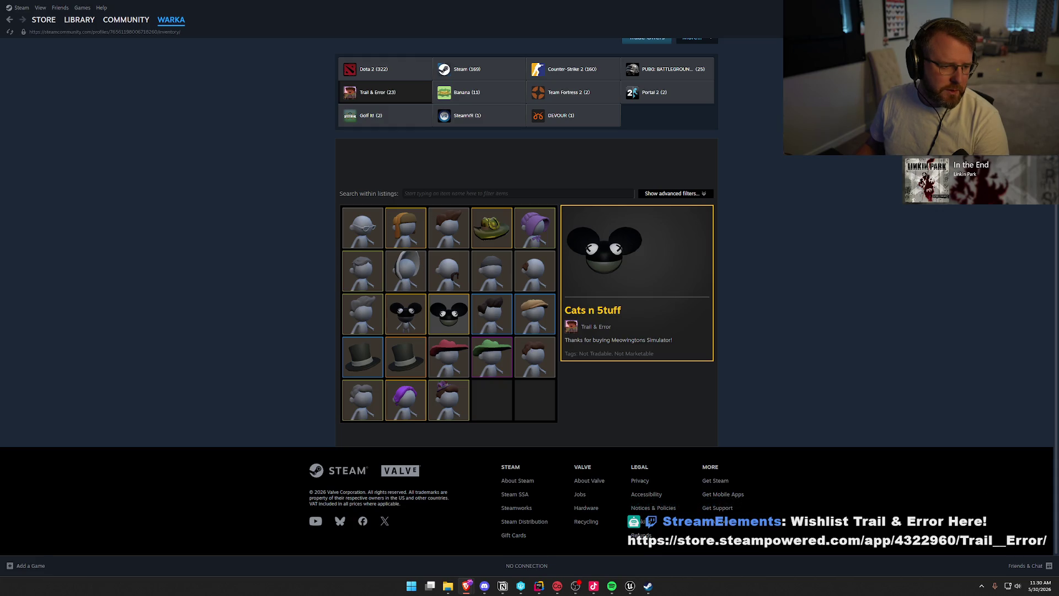
Review the Cats n 5tuff item in Steam's Trail & Error inventory, then return to the PC_InGame graph.
{"action": "left_click", "coordinate": [274, 270]}
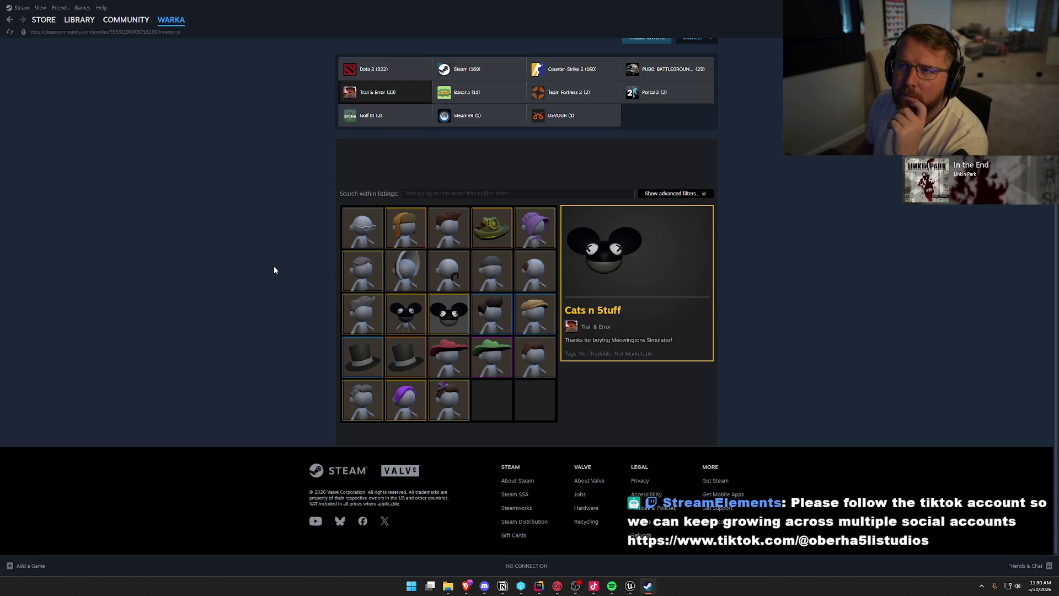
{"action": "left_click", "coordinate": [629, 587]}
{"action": "scroll", "coordinate": [582, 150], "scroll_direction": "down", "scroll_amount": 3}
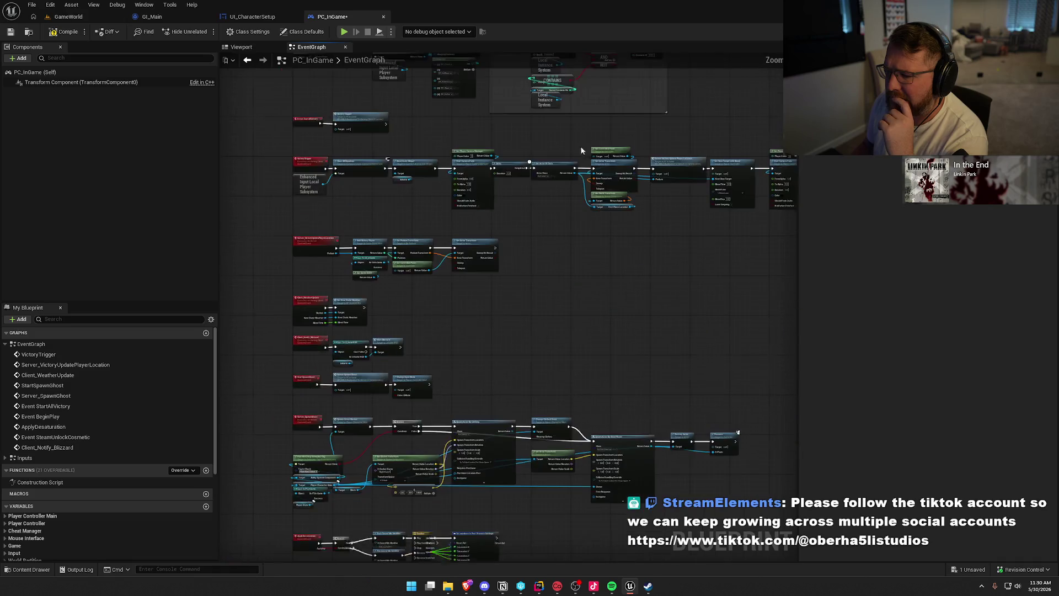
Open the Add Promo Item node's C++ source, AddPromoItem in SIK_InventoryLibrary.cpp, in Rider.
{"action": "scroll", "coordinate": [515, 177], "scroll_direction": "up", "scroll_amount": 6}
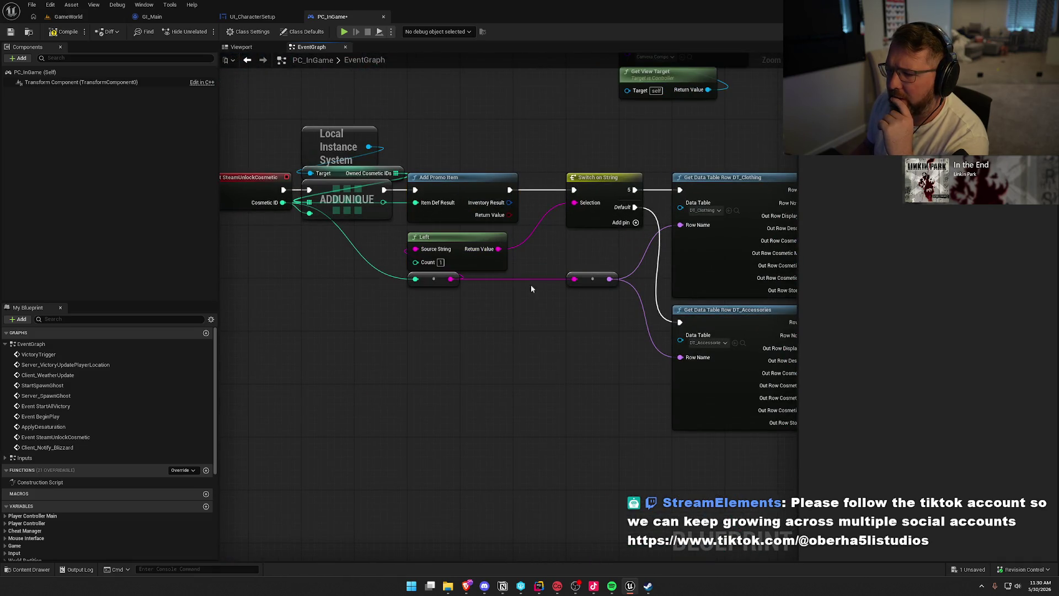
{"action": "left_click", "coordinate": [466, 186]}
{"action": "double_click", "coordinate": [466, 186]}
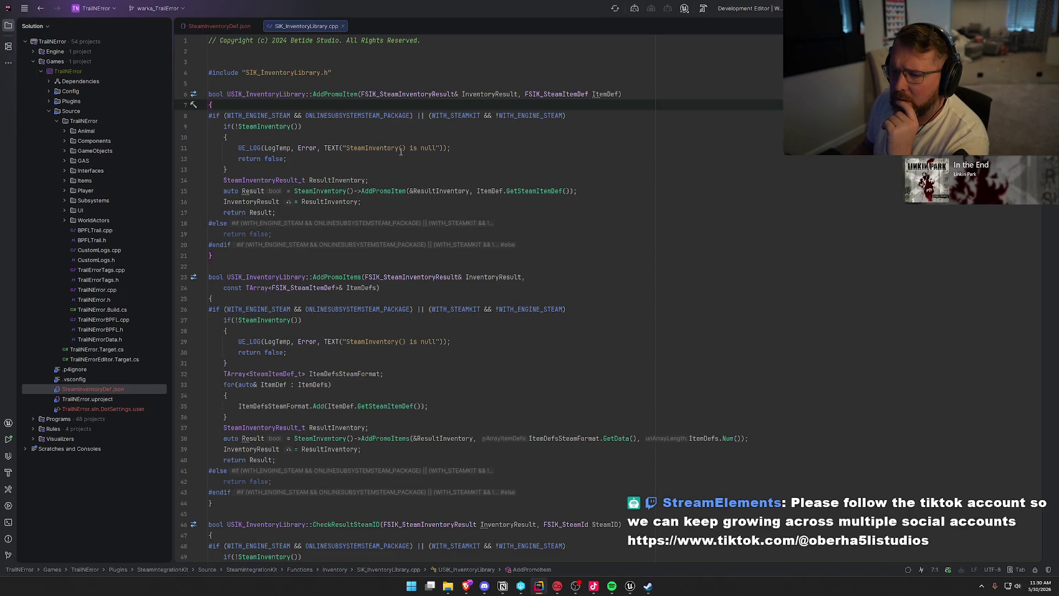
Inspect AddPromoItem's null-inventory error log, close SIK_InventoryLibrary.cpp and SteamInventoryDef.json, and return to Unreal.
{"action": "left_click", "coordinate": [467, 150]}
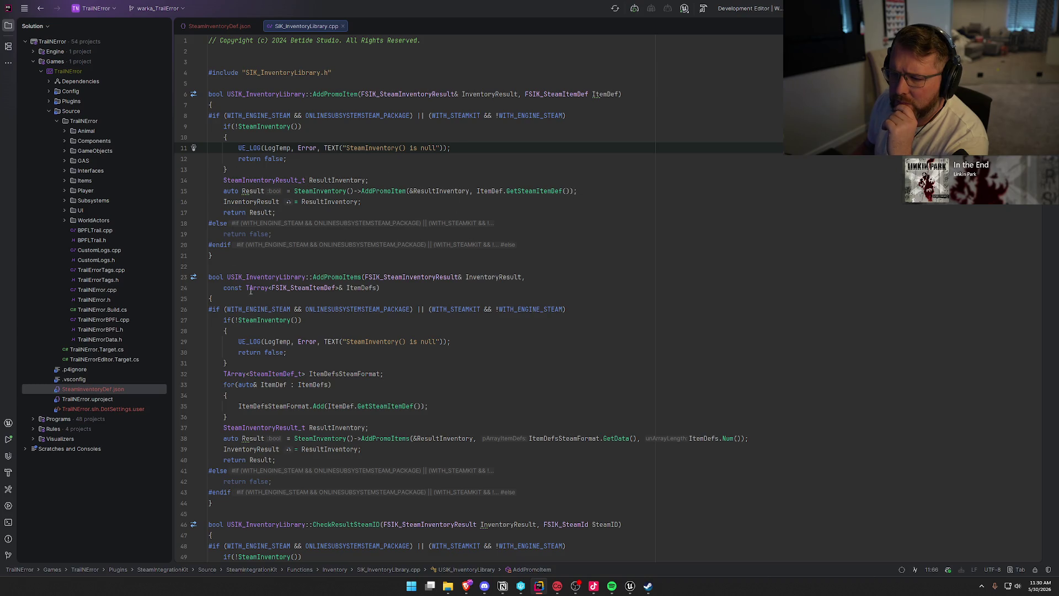
{"action": "middle_click", "coordinate": [309, 27]}
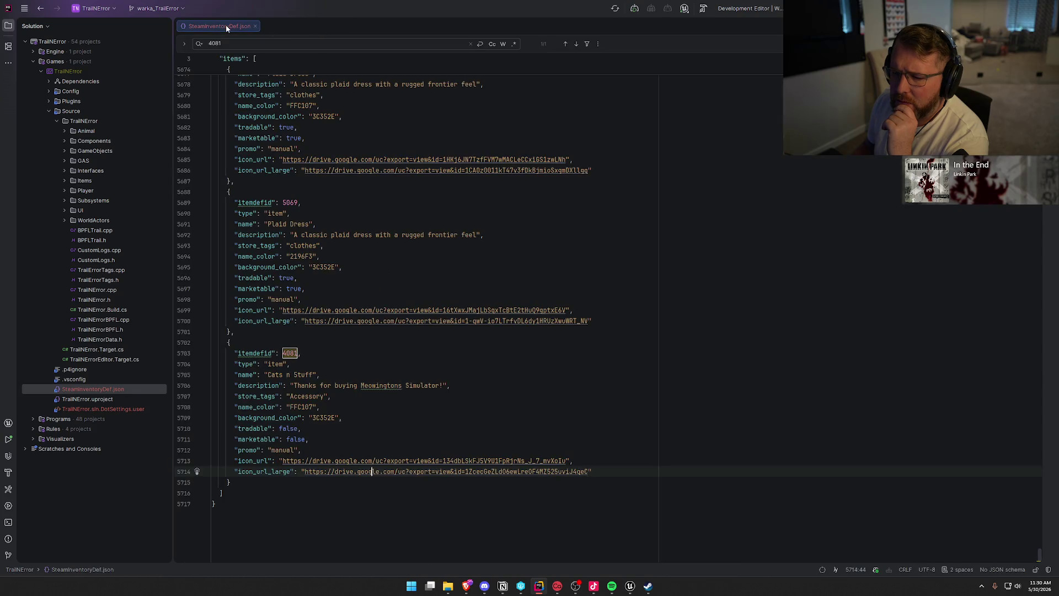
{"action": "middle_click", "coordinate": [226, 25]}
{"action": "left_click", "coordinate": [630, 586]}
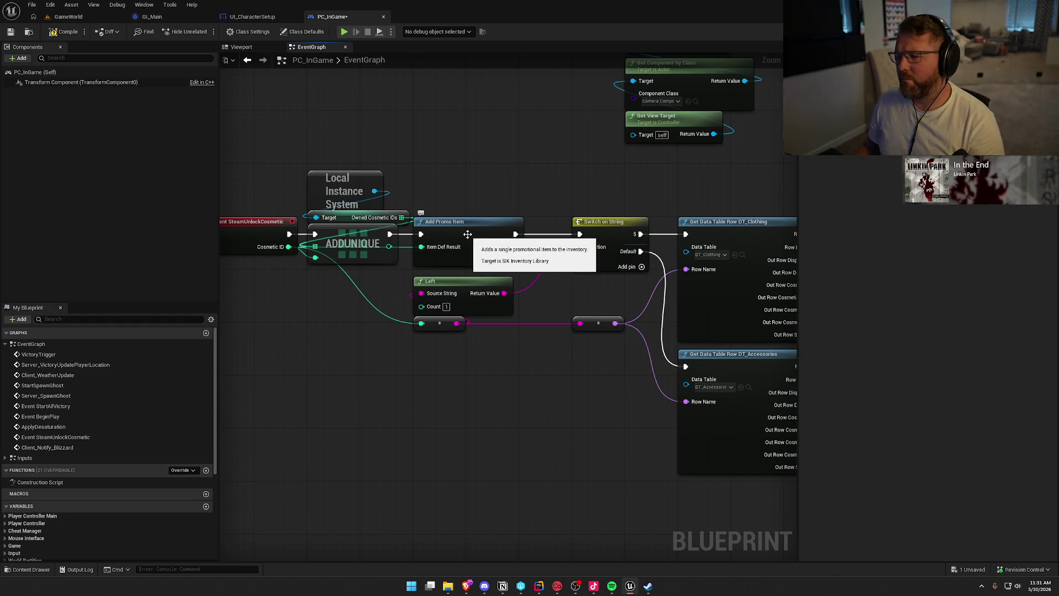
Add an AddItem node from the 'inventory' search below the reroutes, then delete it.
{"action": "right_click", "coordinate": [416, 377]}
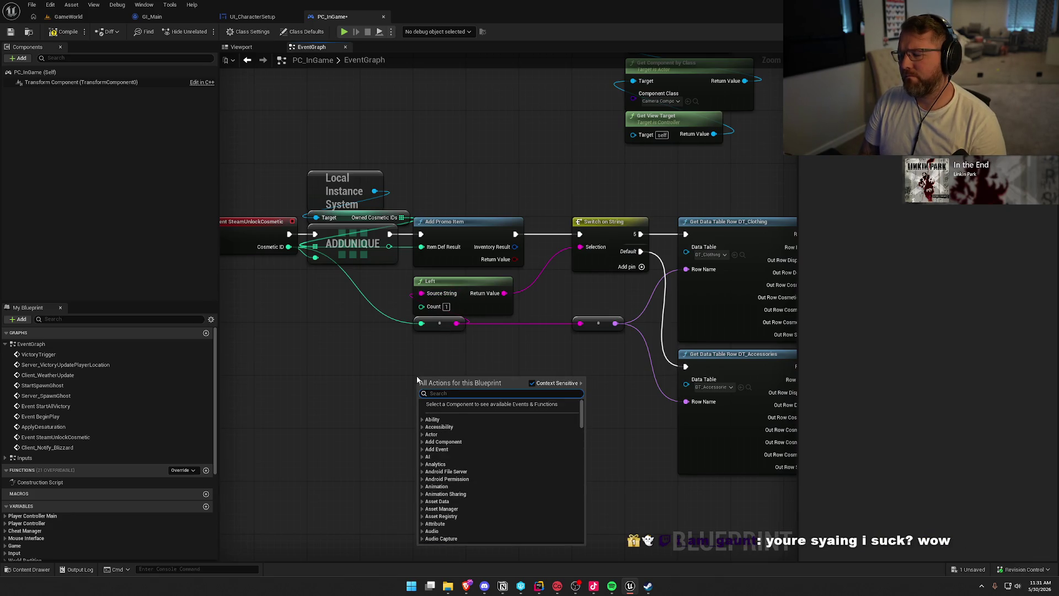
{"action": "type", "text": "inventory"}
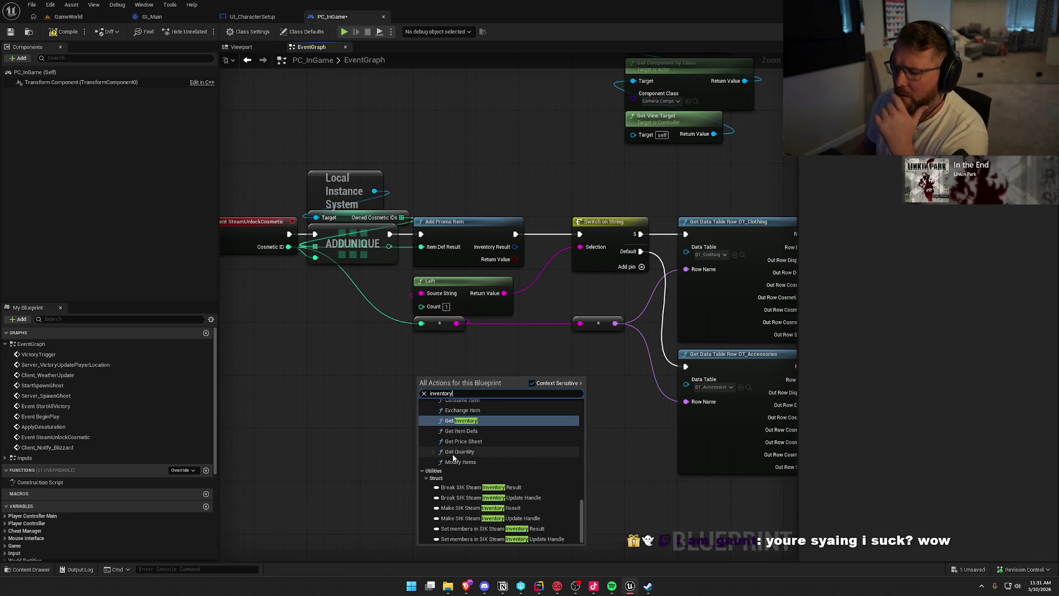
{"action": "scroll", "coordinate": [453, 458], "scroll_direction": "up", "scroll_amount": 3}
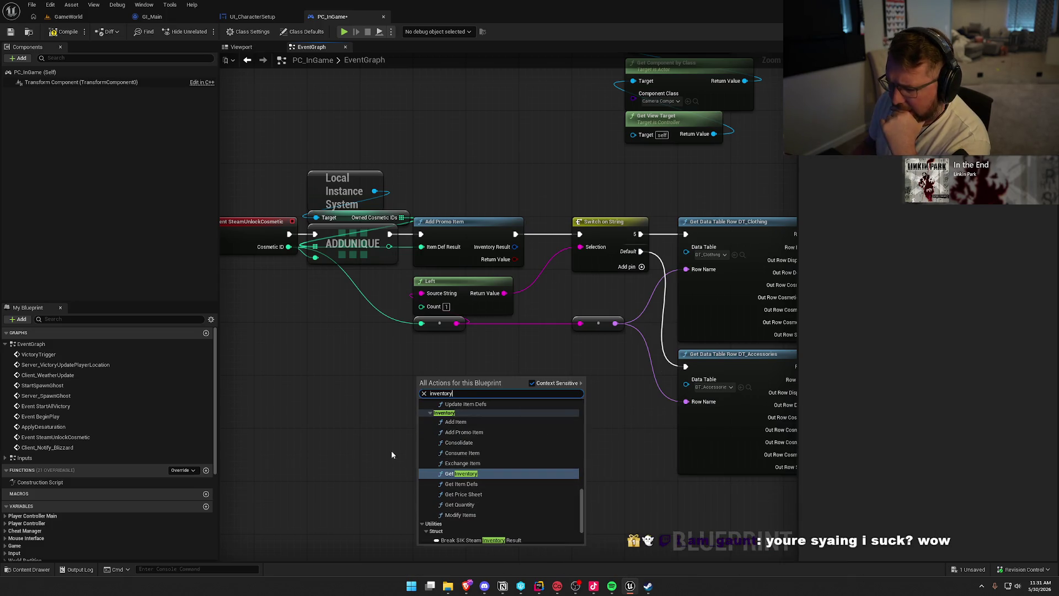
{"action": "left_click", "coordinate": [475, 426]}
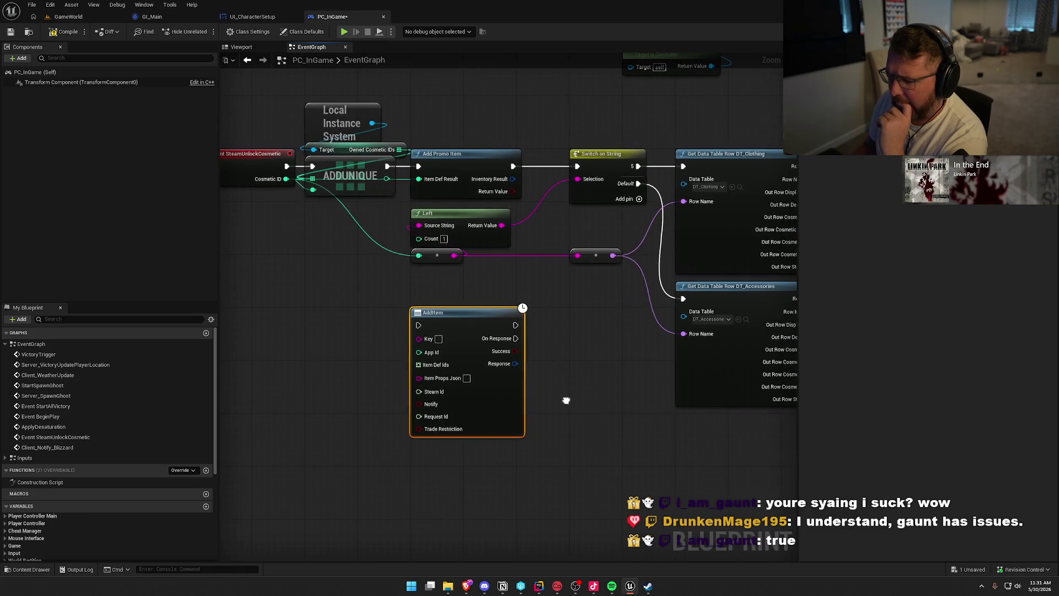
{"action": "left_click_drag", "start_coordinate": [472, 332], "coordinate": [469, 292]}
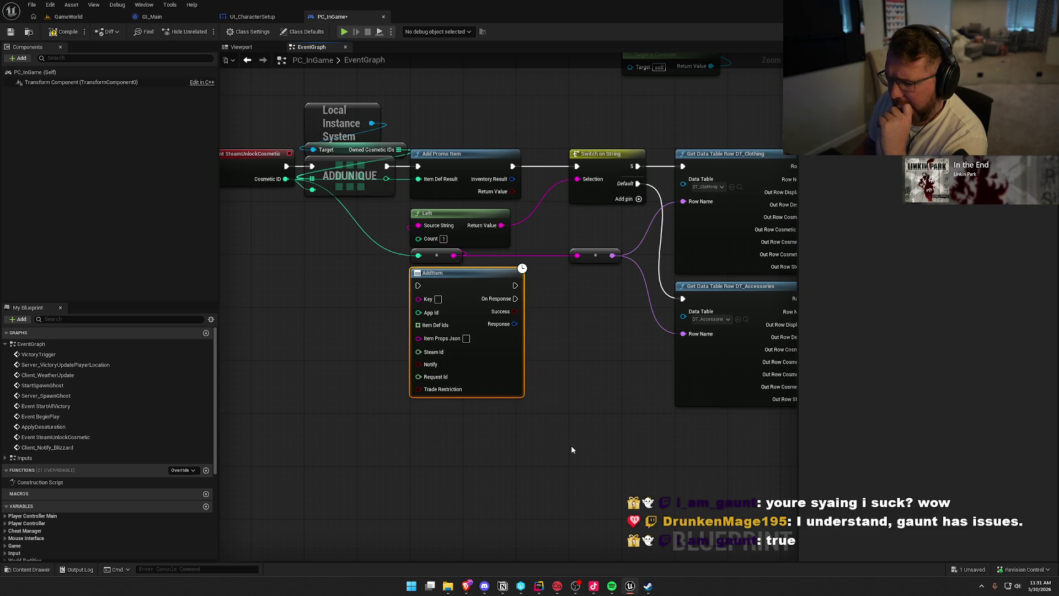
{"action": "left_click_drag", "start_coordinate": [575, 439], "coordinate": [348, 348]}
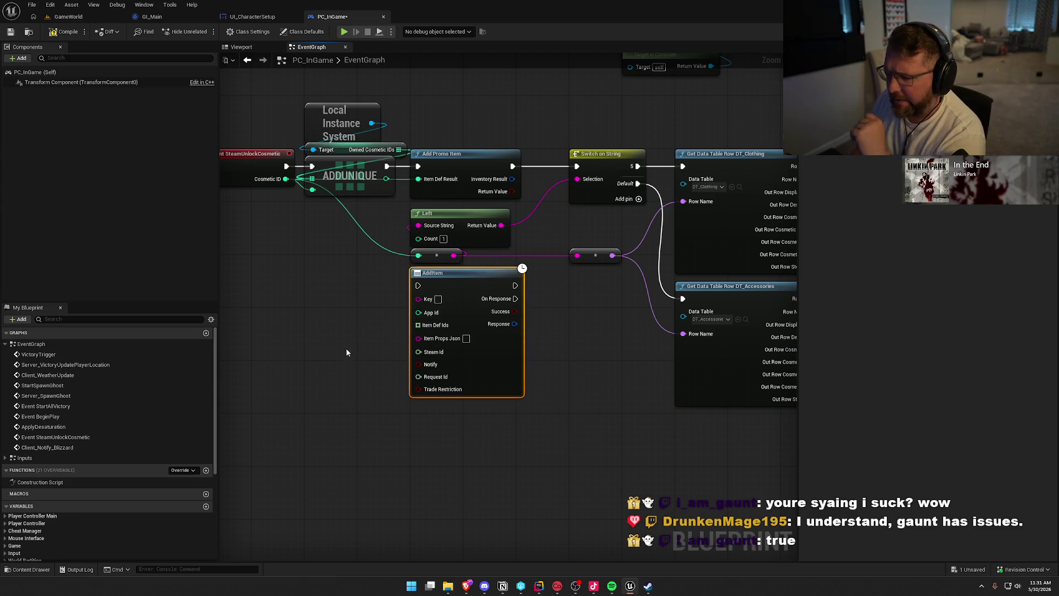
{"action": "key", "text": "Delete"}
Add an AddPromoItem node from the 'inventory' search below the Left node's reroute.
{"action": "right_click", "coordinate": [429, 310]}
{"action": "type", "text": "inventor"}
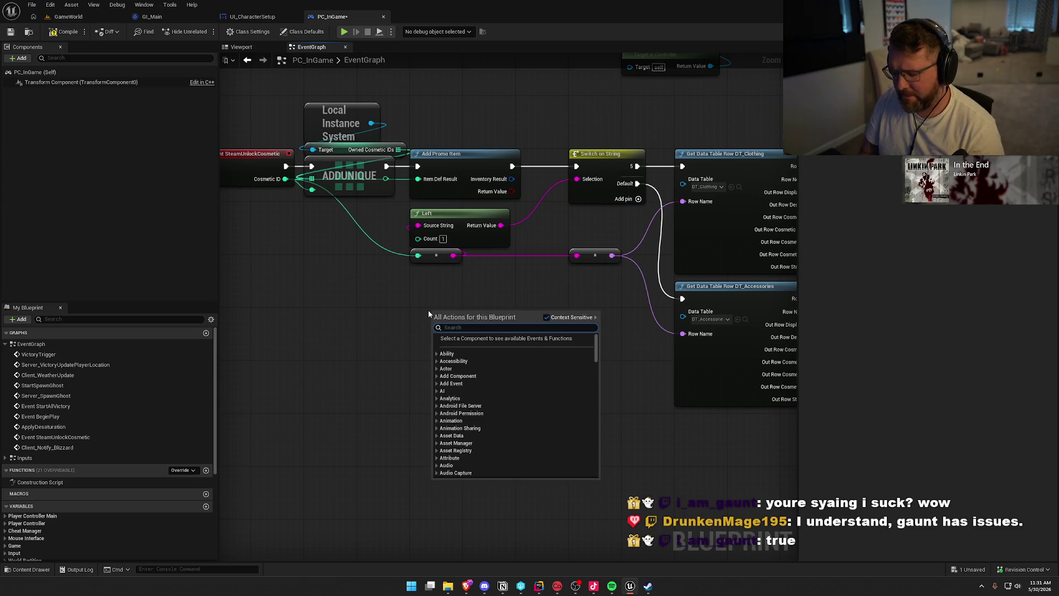
{"action": "type", "text": "y"}
{"action": "scroll", "coordinate": [518, 433], "scroll_direction": "up", "scroll_amount": 2}
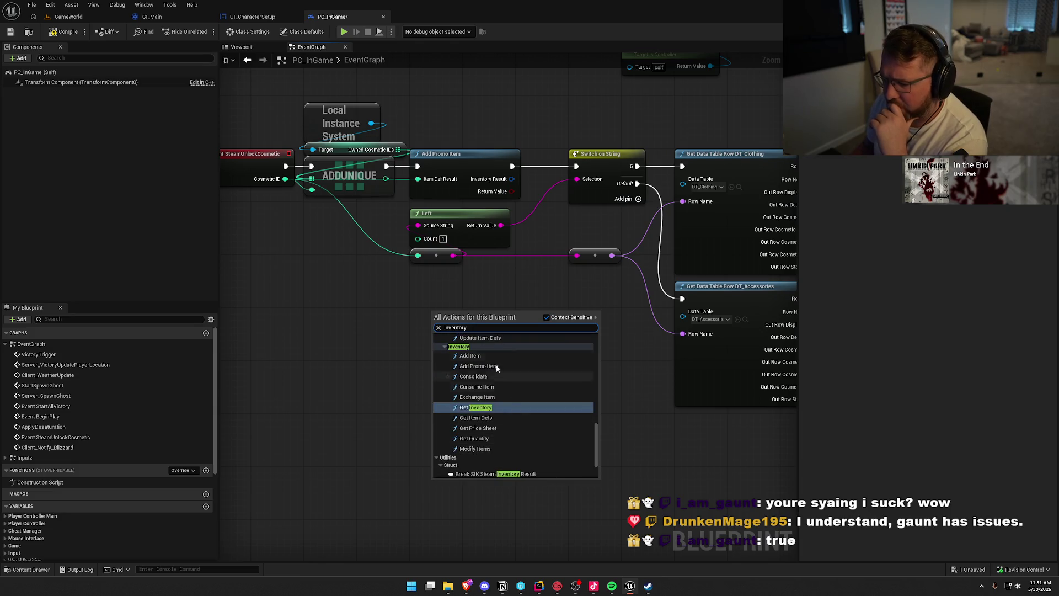
{"action": "mouse_move", "coordinate": [512, 401]}
{"action": "scroll", "coordinate": [512, 403], "scroll_direction": "down", "scroll_amount": 1}
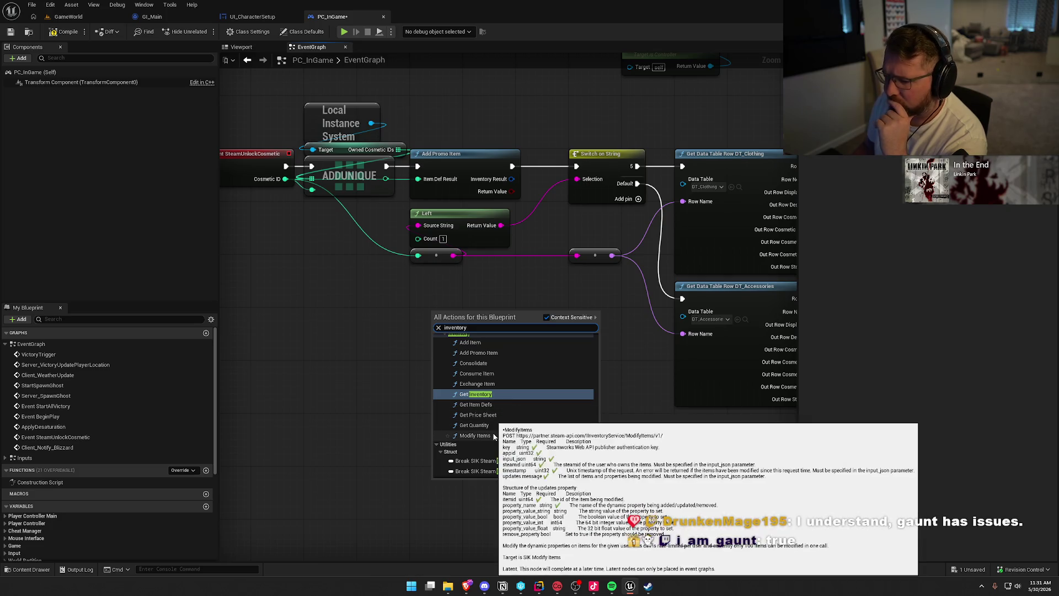
{"action": "scroll", "coordinate": [494, 435], "scroll_direction": "up", "scroll_amount": 2}
{"action": "left_click", "coordinate": [479, 379]}
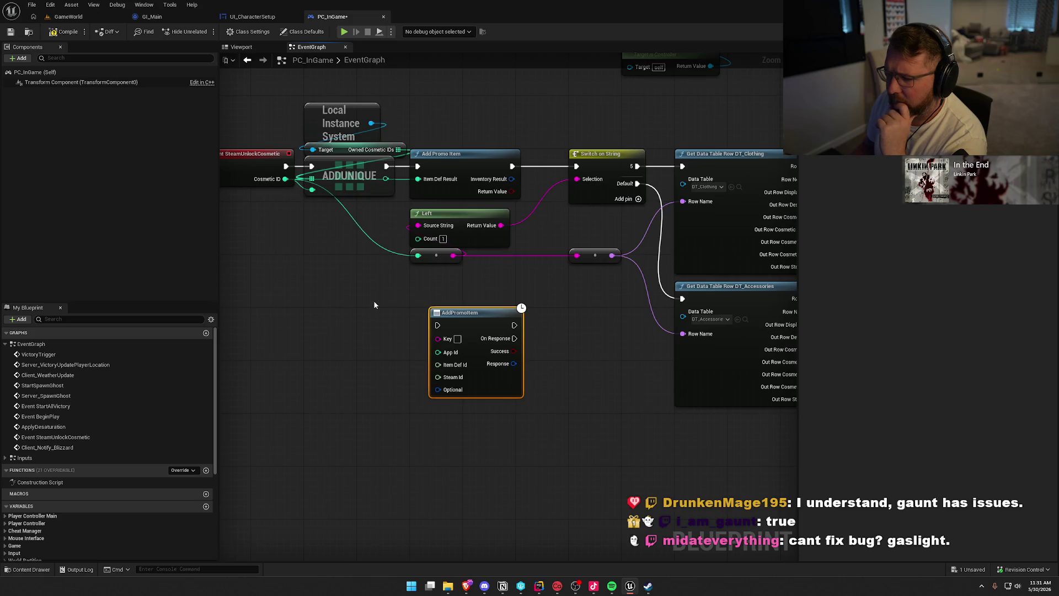
{"action": "left_click_drag", "start_coordinate": [466, 315], "coordinate": [445, 282]}
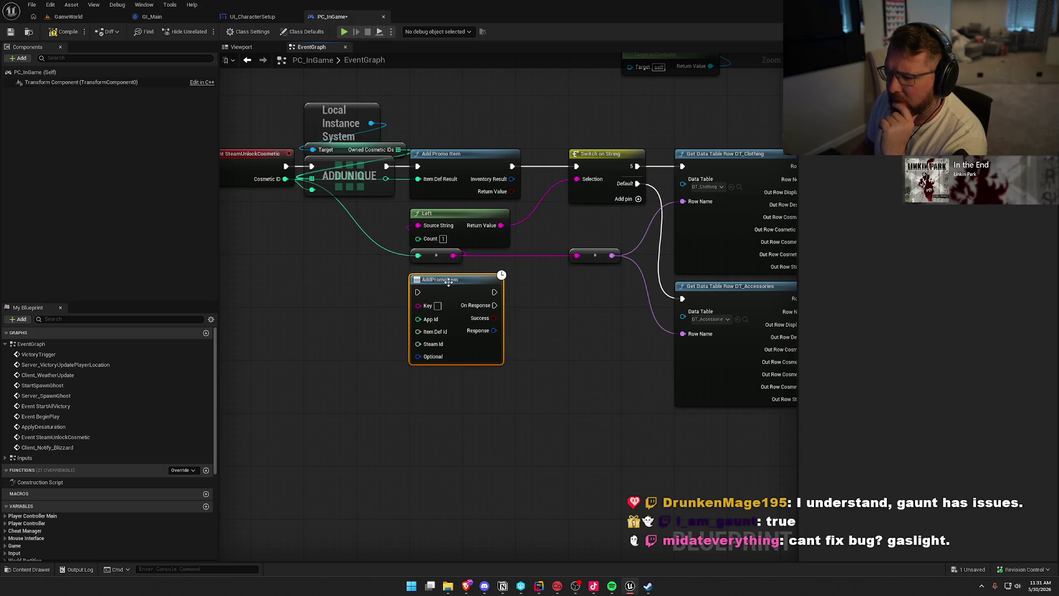
{"action": "left_click", "coordinate": [564, 385]}
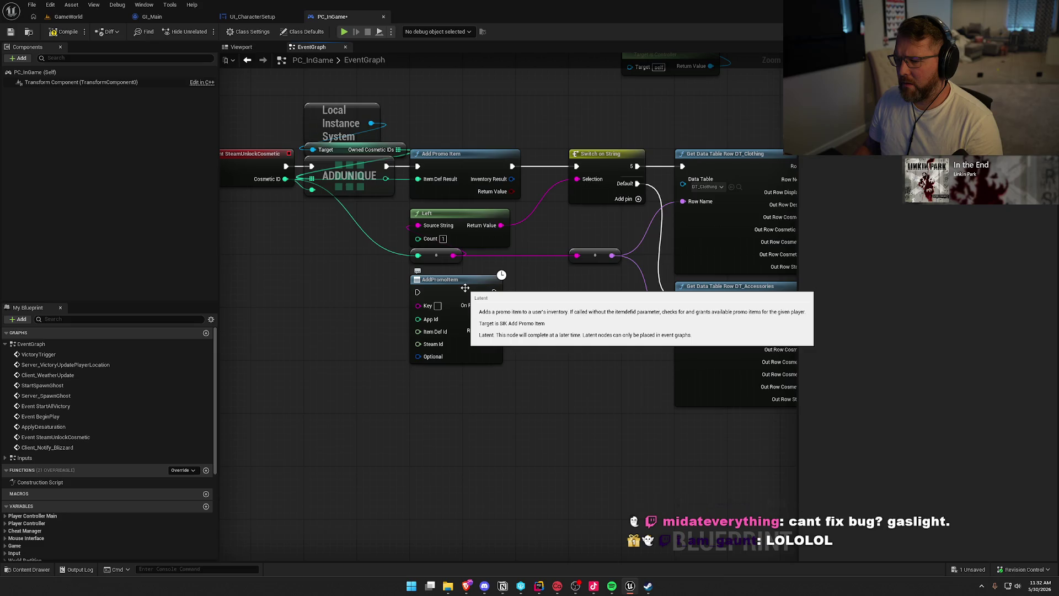
Place a Steam Integration Kit Add Promo Item node beside it, plus a latent AddPromoItem node.
{"action": "right_click", "coordinate": [529, 326]}
{"action": "type", "text": "add promo item"}
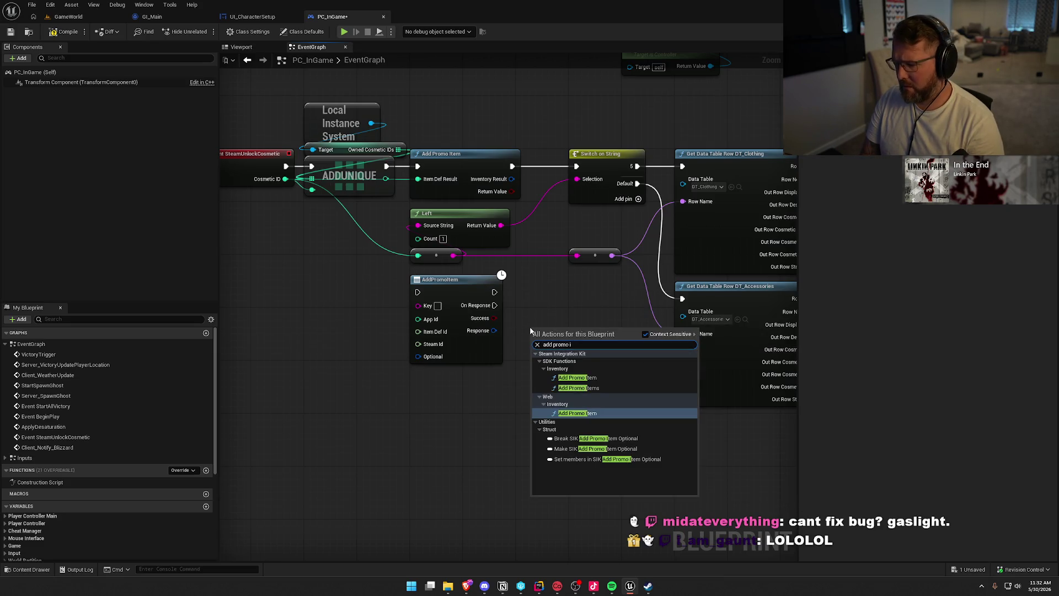
{"action": "left_click", "coordinate": [599, 380]}
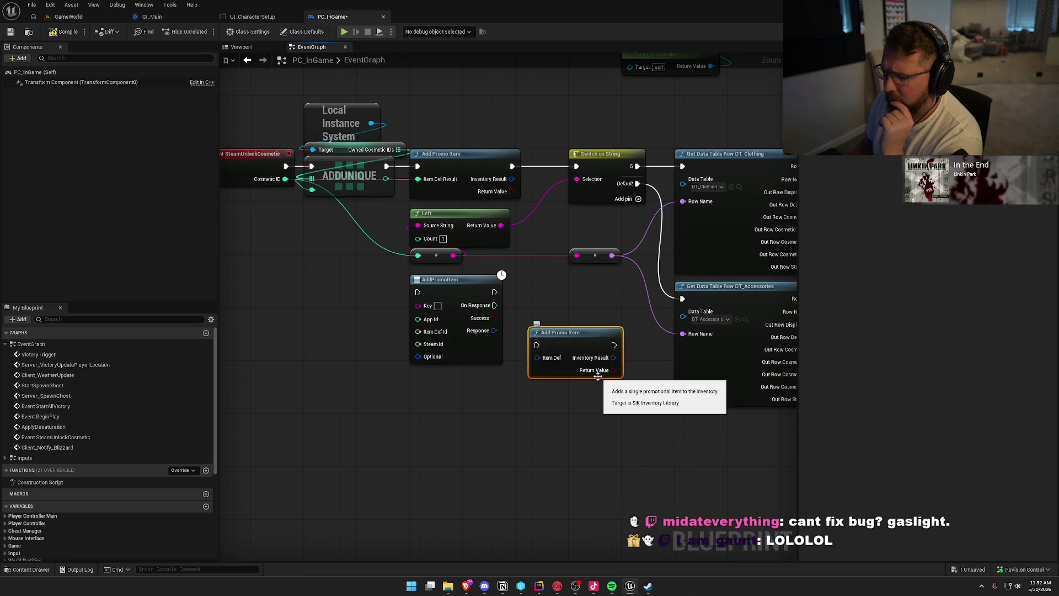
{"action": "left_click_drag", "start_coordinate": [568, 345], "coordinate": [554, 296]}
{"action": "right_click", "coordinate": [442, 386]}
{"action": "type", "text": "add promo"}
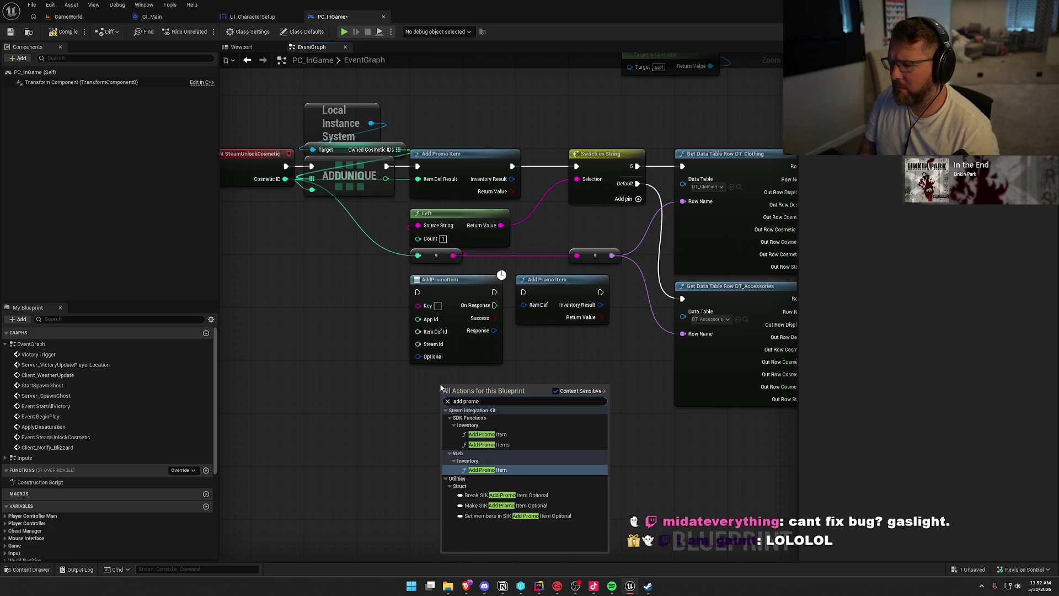
{"action": "left_click", "coordinate": [510, 470]}
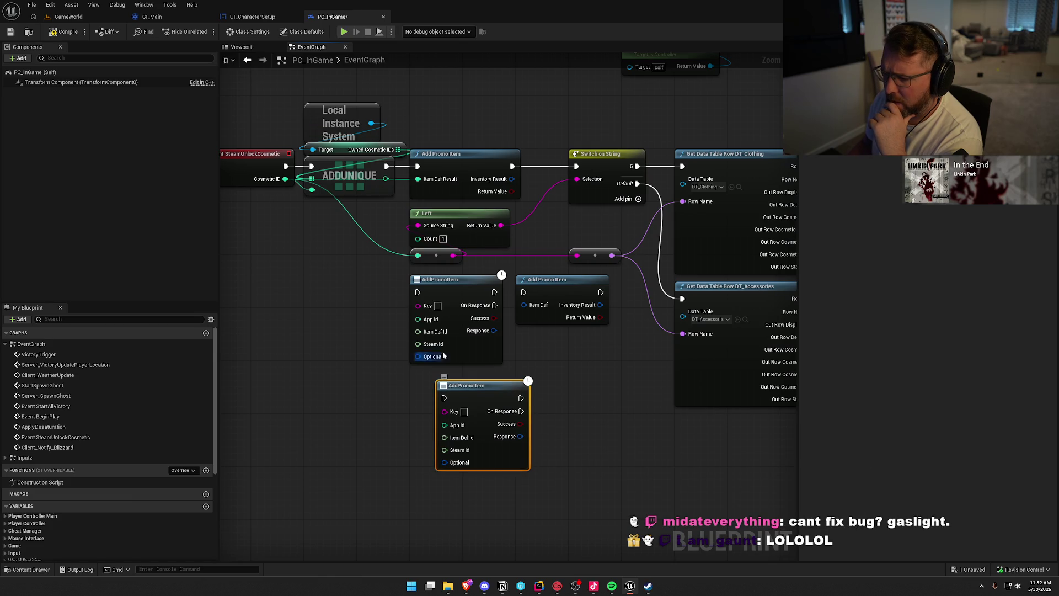
Delete the upper AddPromoItem, the new latent AddPromoItem, and the spare Add Promo Item nodes.
{"action": "left_click", "coordinate": [452, 302]}
{"action": "key", "text": "Delete"}
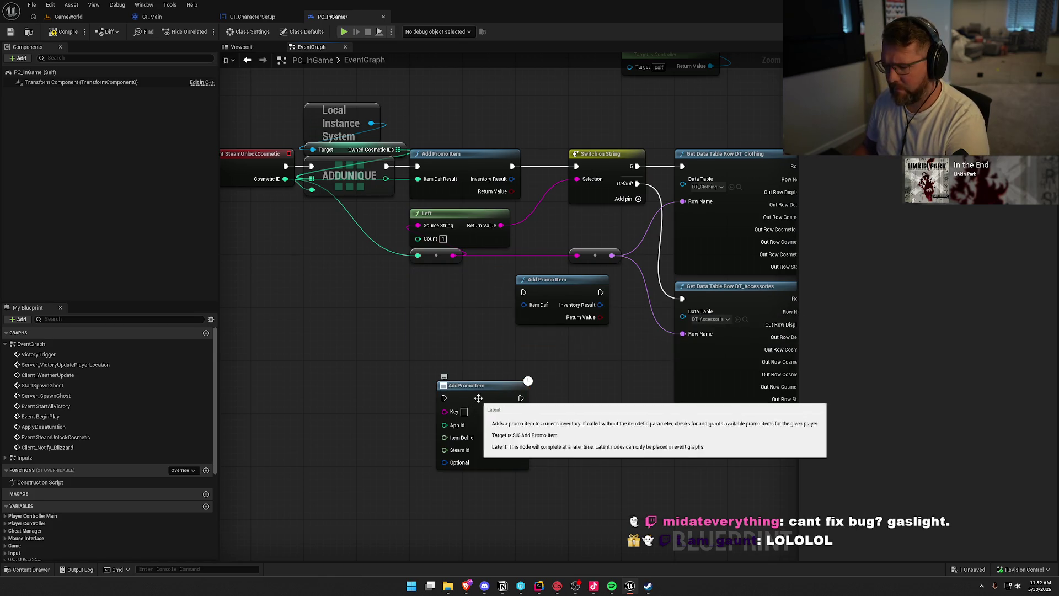
{"action": "left_click", "coordinate": [466, 386]}
{"action": "key", "text": "Delete"}
{"action": "left_click", "coordinate": [521, 320]}
{"action": "key", "text": "Delete"}
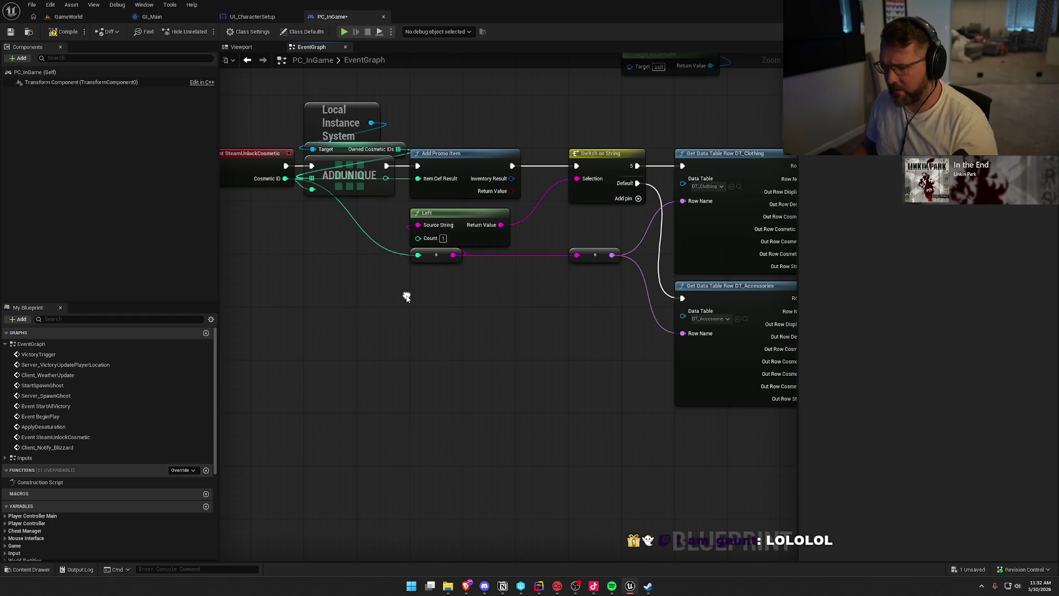
Search the graph's action menu for 'add promo', then change the search to 'inventory'.
{"action": "right_click", "coordinate": [407, 298]}
{"action": "type", "text": "add promo"}
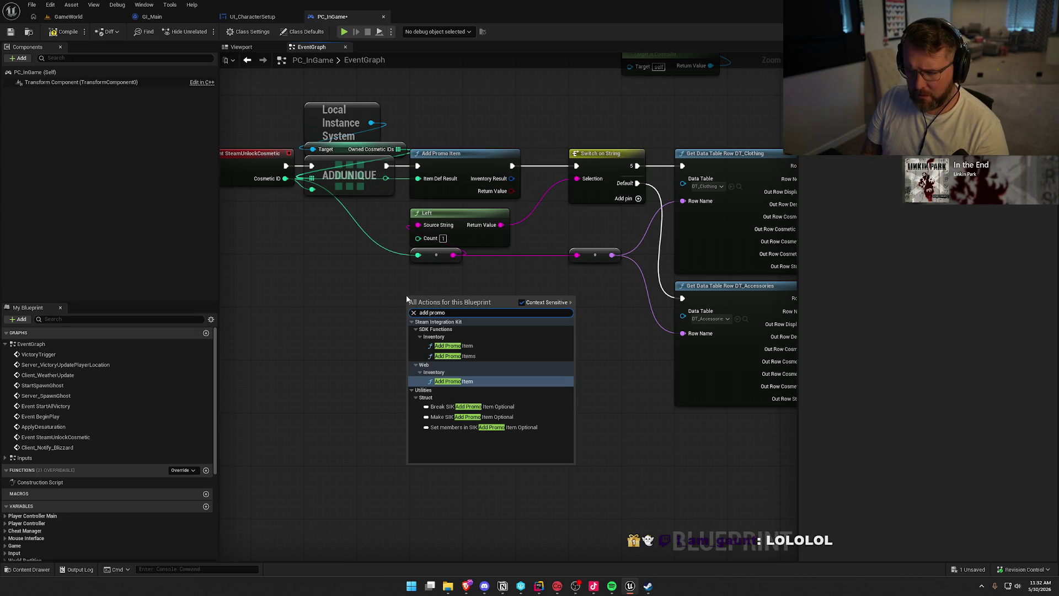
{"action": "key", "text": "BackSpace"}
{"action": "key", "text": "BackSpace"}
{"action": "key", "text": "BackSpace"}
{"action": "key", "text": "BackSpace"}
{"action": "key", "text": "BackSpace"}
{"action": "type", "text": "inv"}
{"action": "type", "text": "entory"}
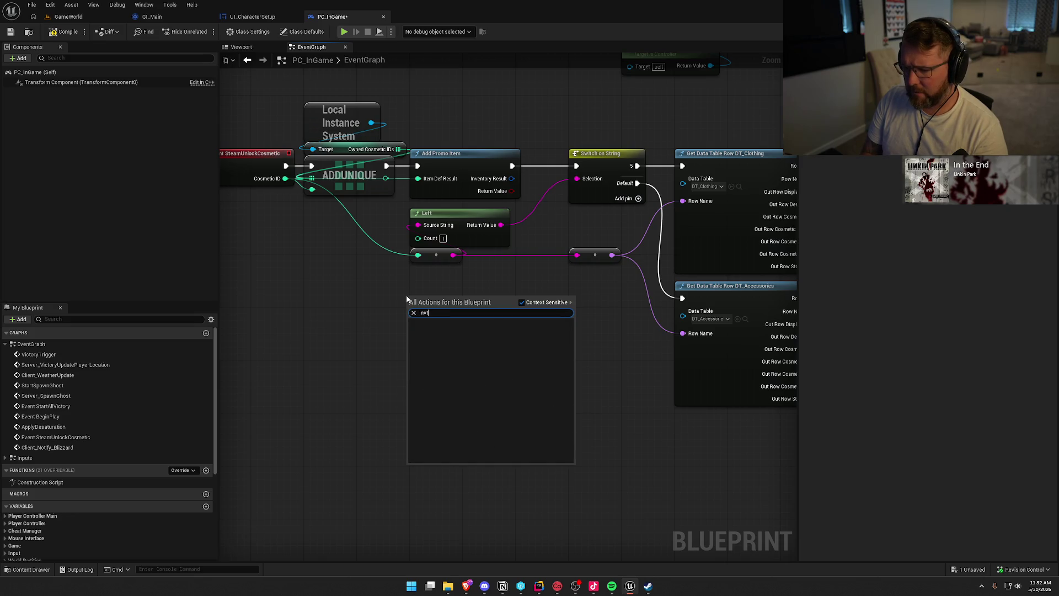
Scroll through the SDK Functions > Inventory results to review the available functions.
{"action": "scroll", "coordinate": [459, 391], "scroll_direction": "up", "scroll_amount": 8}
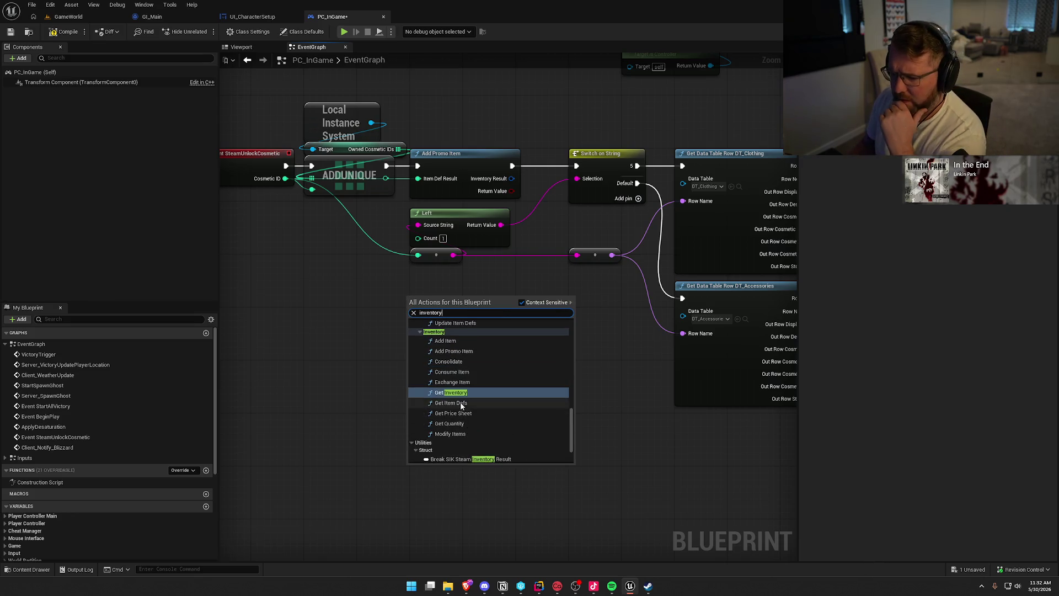
{"action": "scroll", "coordinate": [511, 426], "scroll_direction": "up", "scroll_amount": 5}
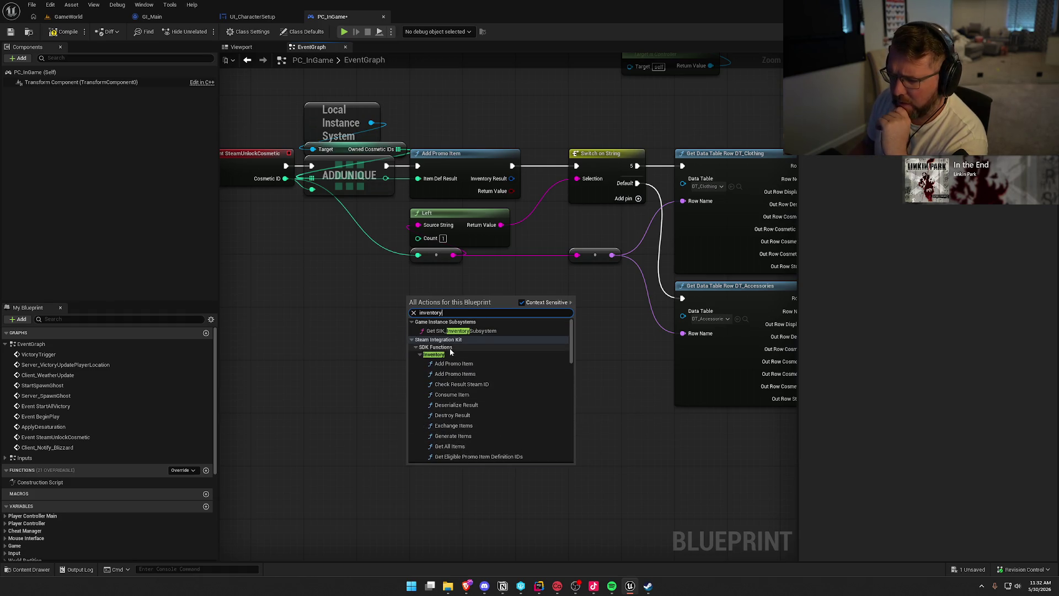
{"action": "scroll", "coordinate": [508, 359], "scroll_direction": "down", "scroll_amount": 1}
{"action": "scroll", "coordinate": [508, 359], "scroll_direction": "down", "scroll_amount": 2}
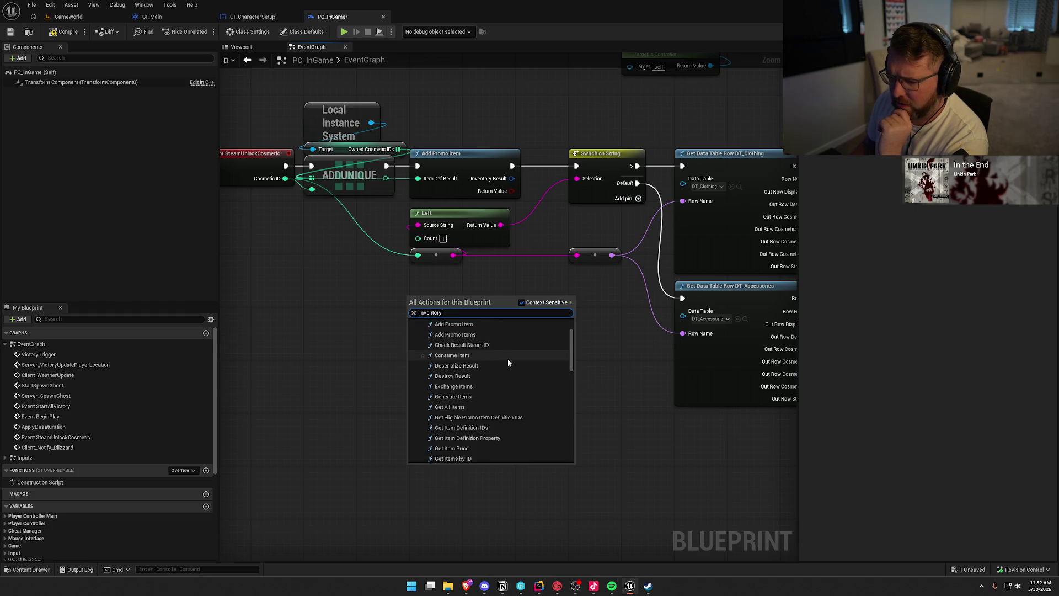
{"action": "scroll", "coordinate": [511, 360], "scroll_direction": "down", "scroll_amount": 1}
{"action": "scroll", "coordinate": [527, 366], "scroll_direction": "down", "scroll_amount": 3}
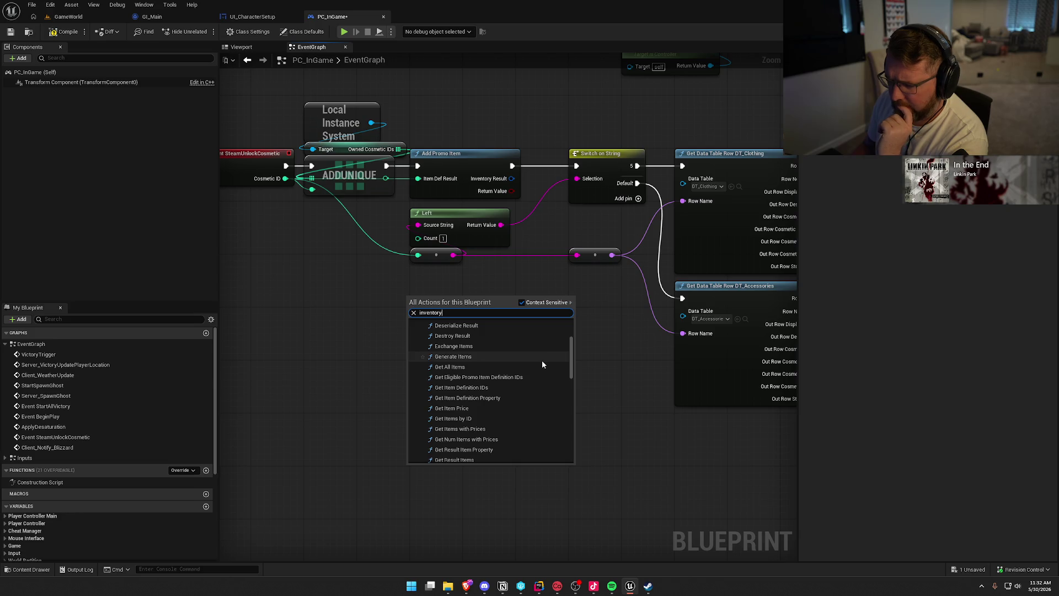
{"action": "scroll", "coordinate": [542, 364], "scroll_direction": "down", "scroll_amount": 3}
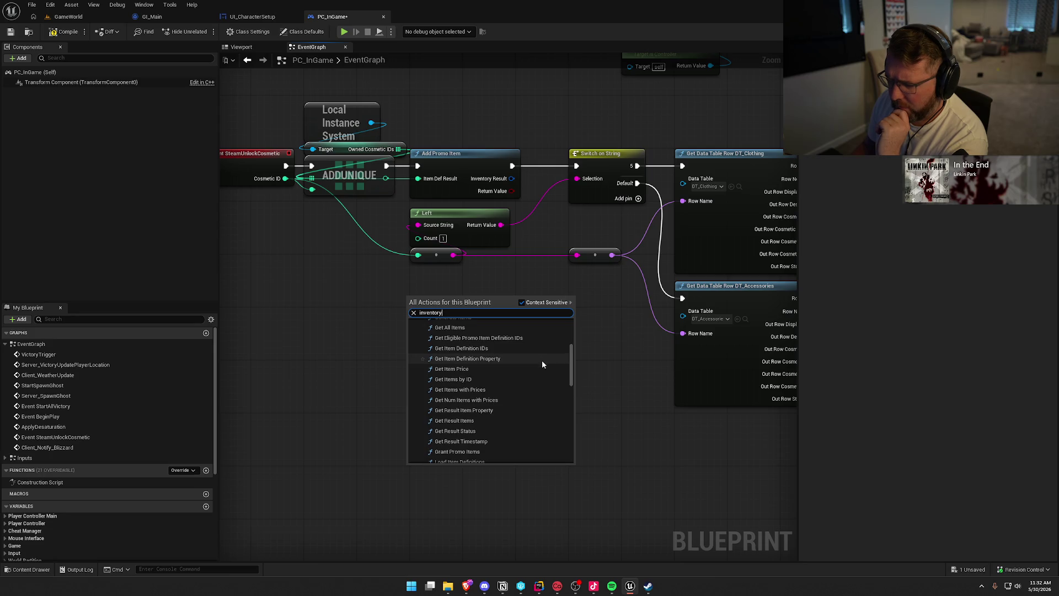
{"action": "scroll", "coordinate": [543, 364], "scroll_direction": "down", "scroll_amount": 3}
{"action": "scroll", "coordinate": [541, 360], "scroll_direction": "down", "scroll_amount": 3}
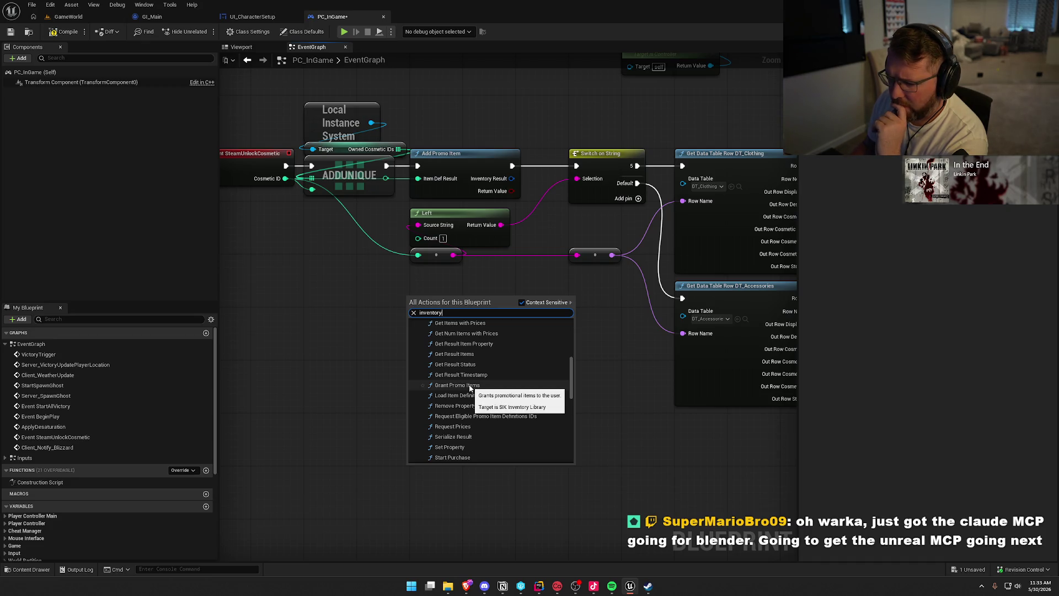
{"action": "scroll", "coordinate": [537, 378], "scroll_direction": "down", "scroll_amount": 3}
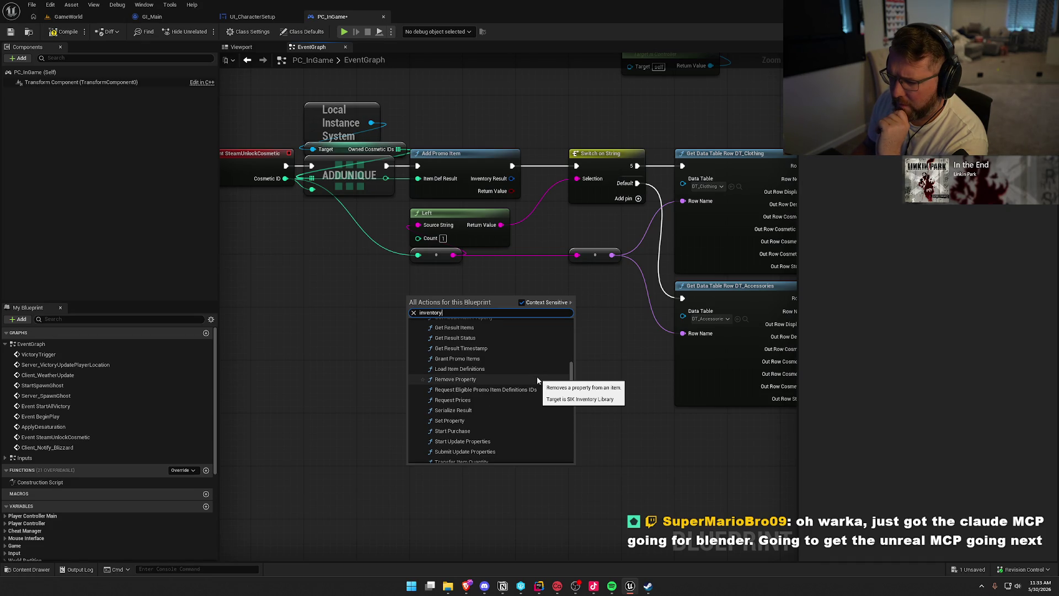
{"action": "scroll", "coordinate": [537, 378], "scroll_direction": "down", "scroll_amount": 1}
{"action": "scroll", "coordinate": [537, 378], "scroll_direction": "down", "scroll_amount": 3}
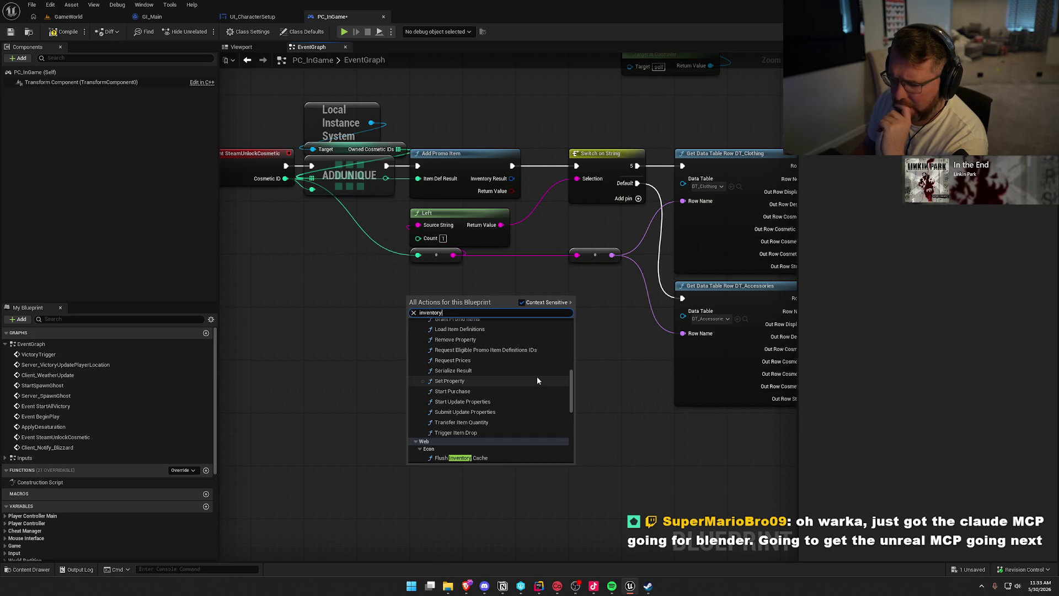
{"action": "scroll", "coordinate": [522, 401], "scroll_direction": "up", "scroll_amount": 9}
{"action": "scroll", "coordinate": [522, 405], "scroll_direction": "up", "scroll_amount": 9}
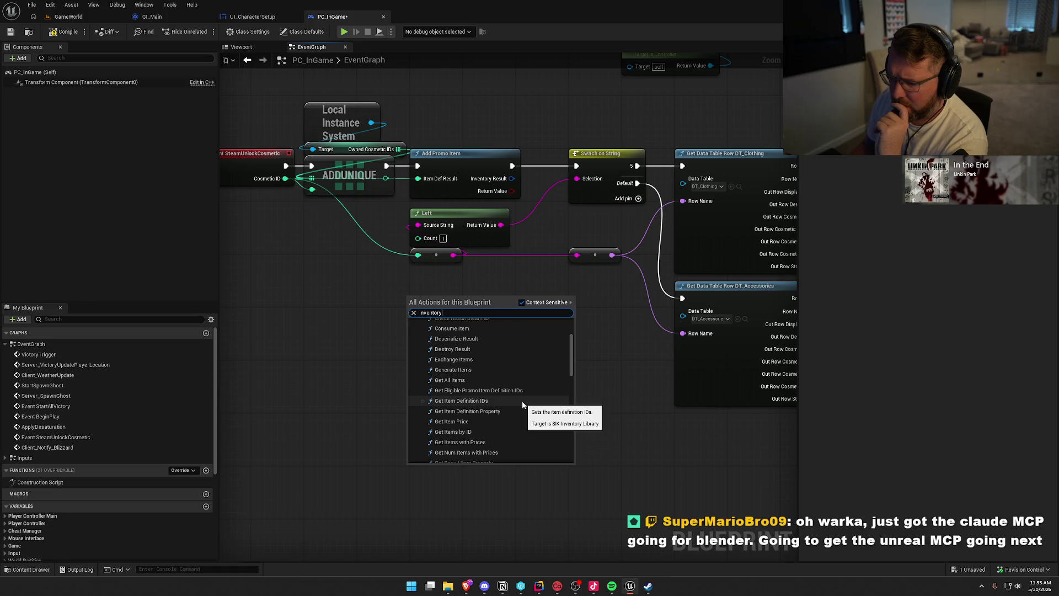
{"action": "scroll", "coordinate": [522, 405], "scroll_direction": "up", "scroll_amount": 4}
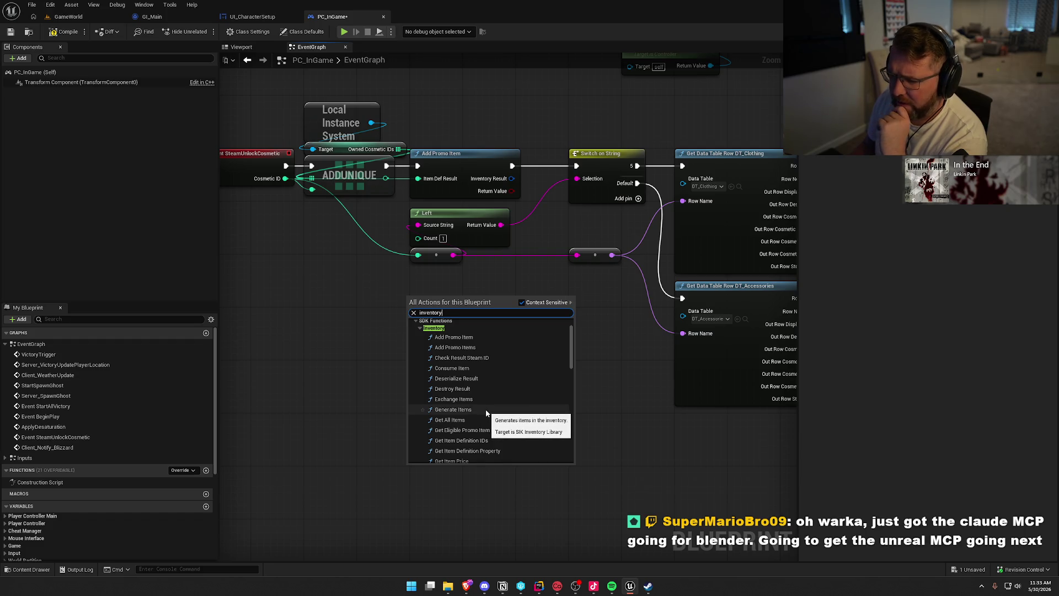
Add a Generate Items node with a Make Array wired into Item Defs, splitting its first element.
{"action": "left_click", "coordinate": [486, 410]}
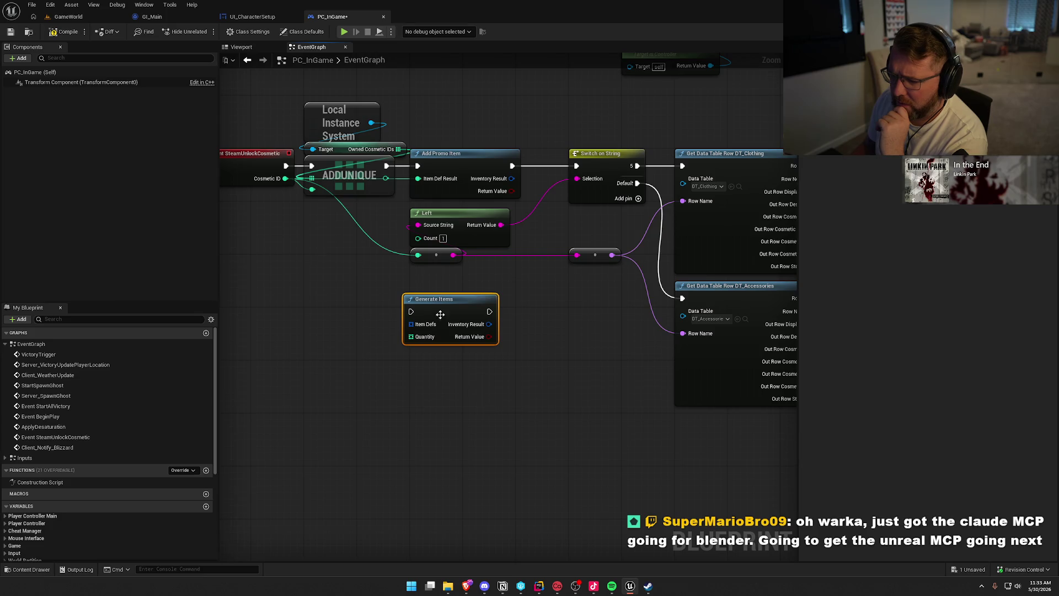
{"action": "left_click_drag", "start_coordinate": [439, 313], "coordinate": [445, 286]}
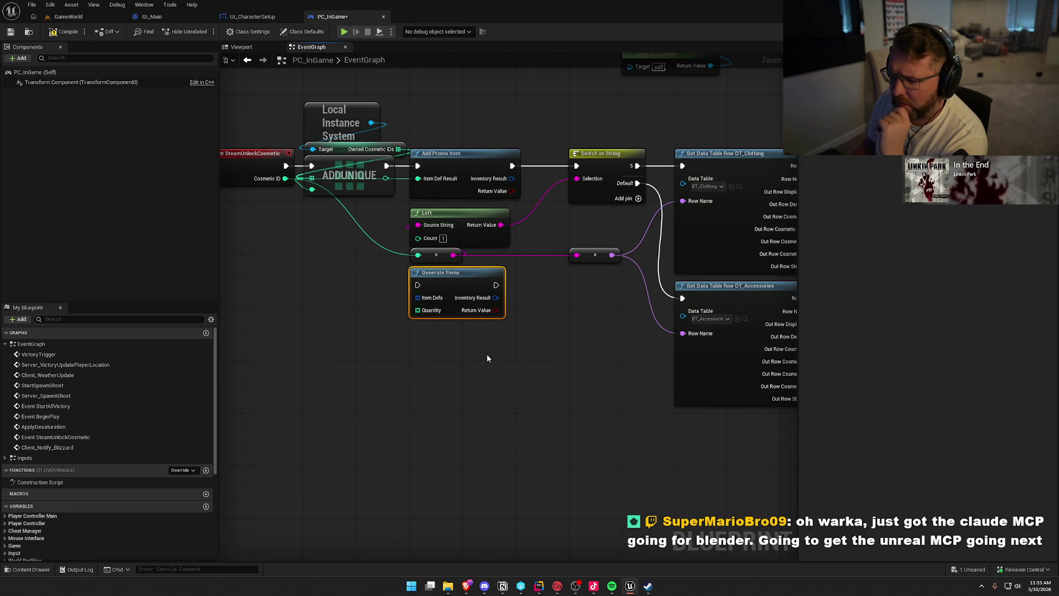
{"action": "right_click", "coordinate": [417, 297]}
{"action": "left_click", "coordinate": [379, 317]}
{"action": "left_click_drag", "start_coordinate": [417, 298], "coordinate": [372, 319]}
{"action": "type", "text": "mak"}
{"action": "key", "text": "Return"}
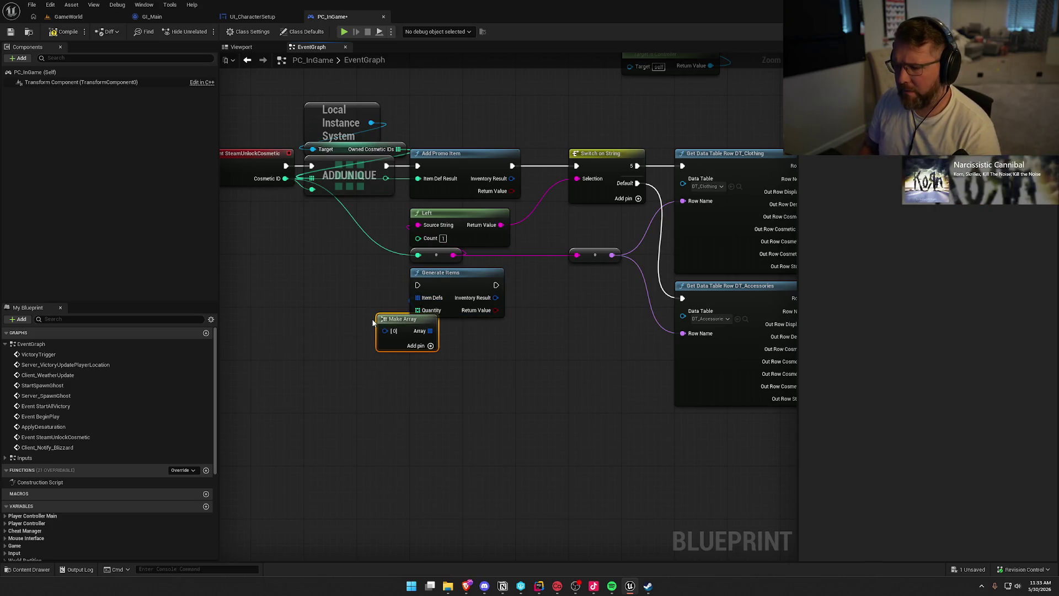
{"action": "right_click", "coordinate": [383, 331]}
{"action": "left_click", "coordinate": [437, 395]}
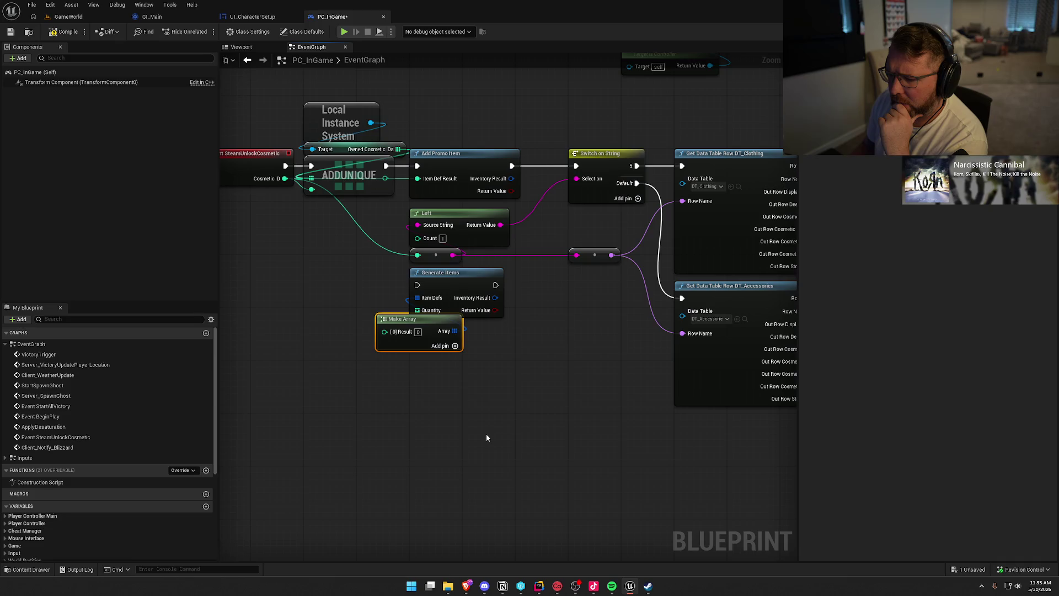
Delete the Generate Items and Make Array nodes and compile PC_InGame.
{"action": "left_click_drag", "start_coordinate": [523, 382], "coordinate": [343, 317]}
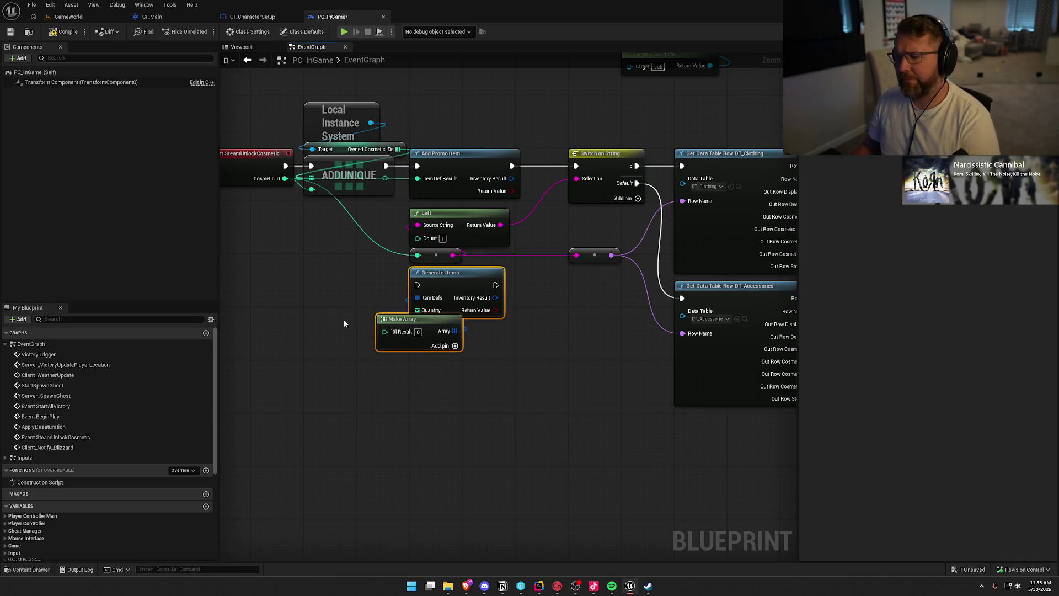
{"action": "key", "text": "Delete"}
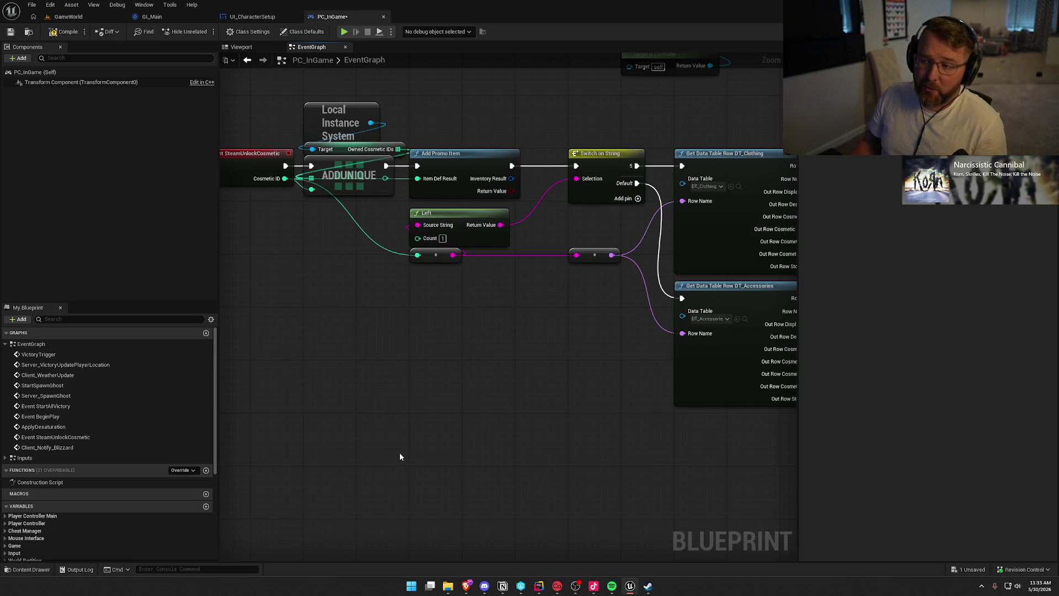
{"action": "left_click", "coordinate": [65, 32]}
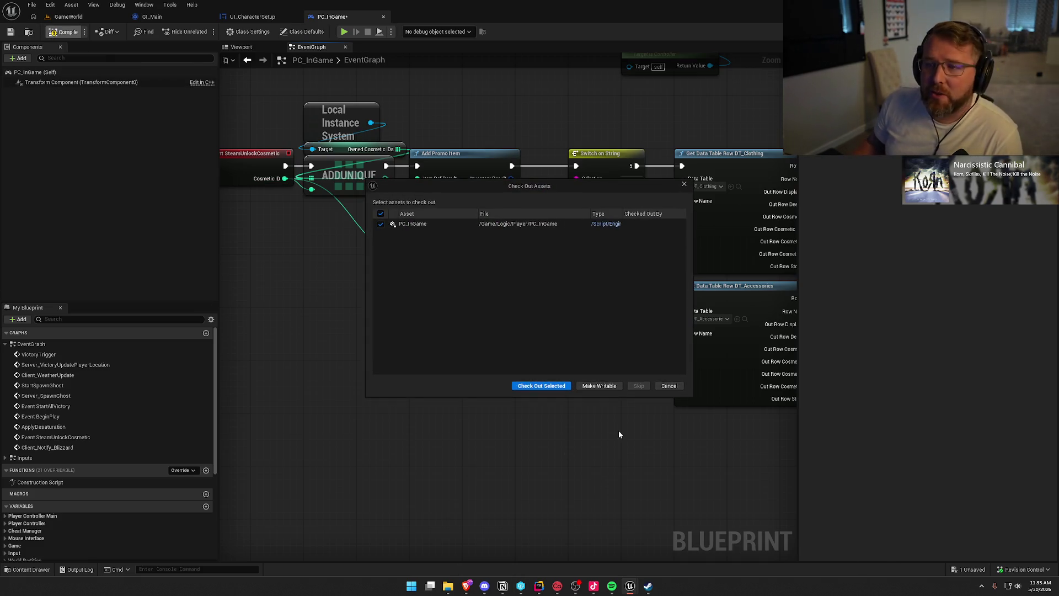
Check out PC_InGame with Check Out Selected, then pan to the view-target nodes.
{"action": "left_click", "coordinate": [546, 386]}
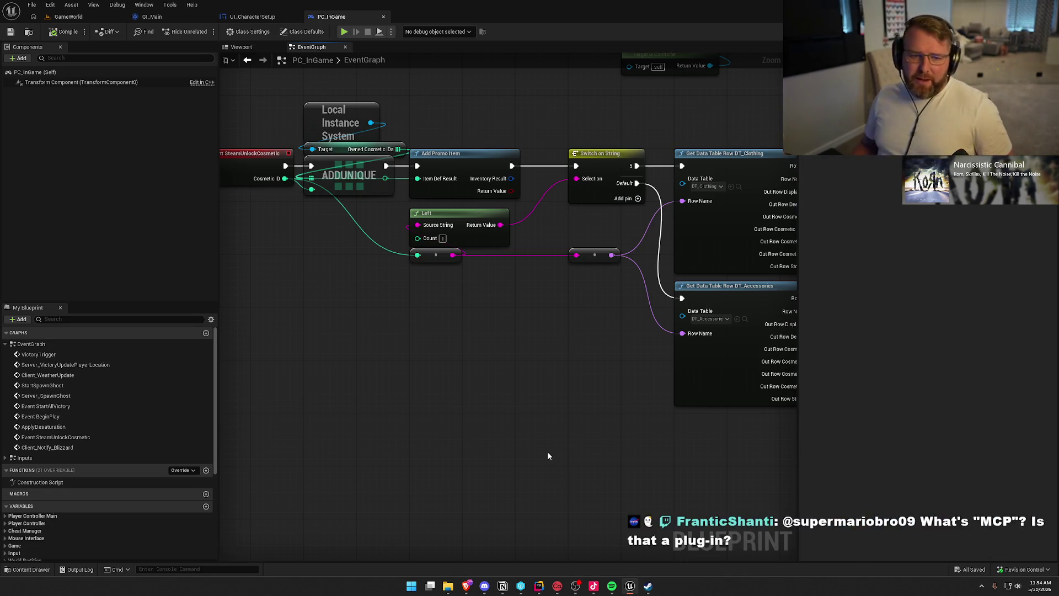
{"action": "left_click_drag", "start_coordinate": [511, 374], "coordinate": [509, 418]}
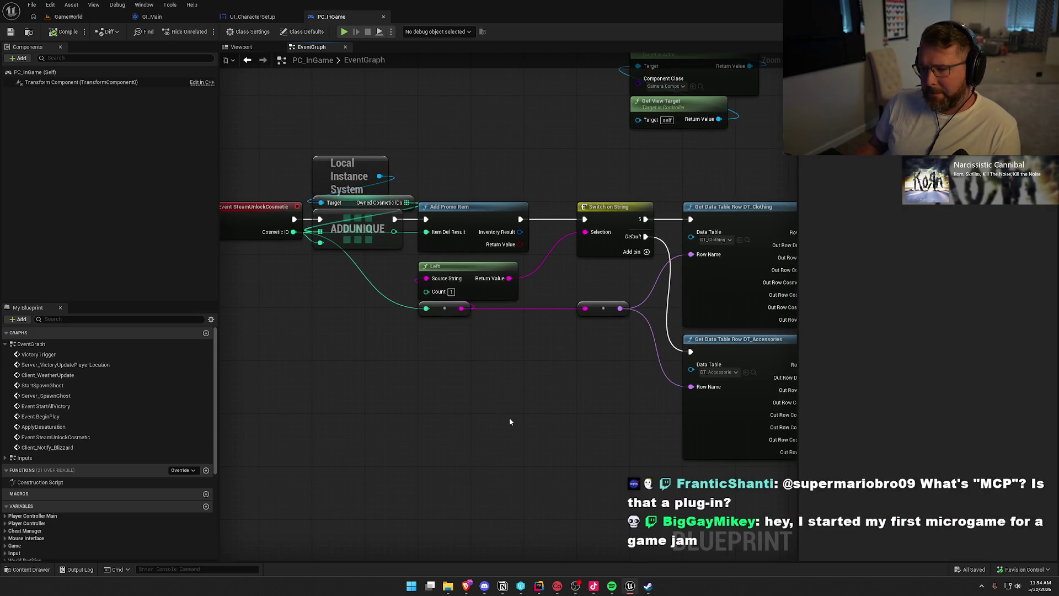
{"action": "scroll", "coordinate": [509, 418], "scroll_direction": "down", "scroll_amount": 2}
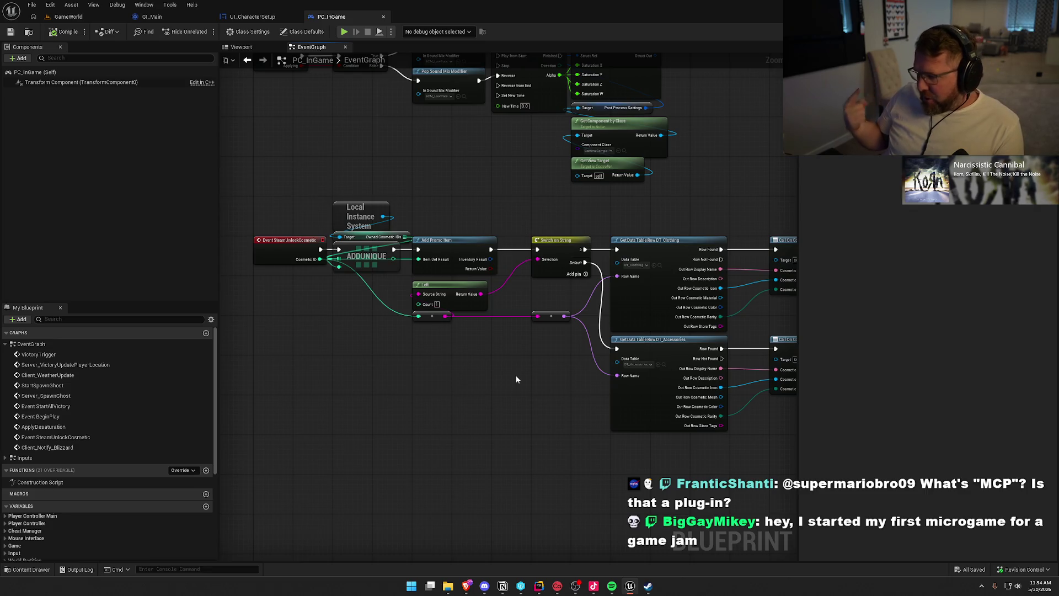
{"action": "scroll", "coordinate": [485, 393], "scroll_direction": "up", "scroll_amount": 1}
{"action": "left_click_drag", "start_coordinate": [485, 393], "coordinate": [427, 406]}
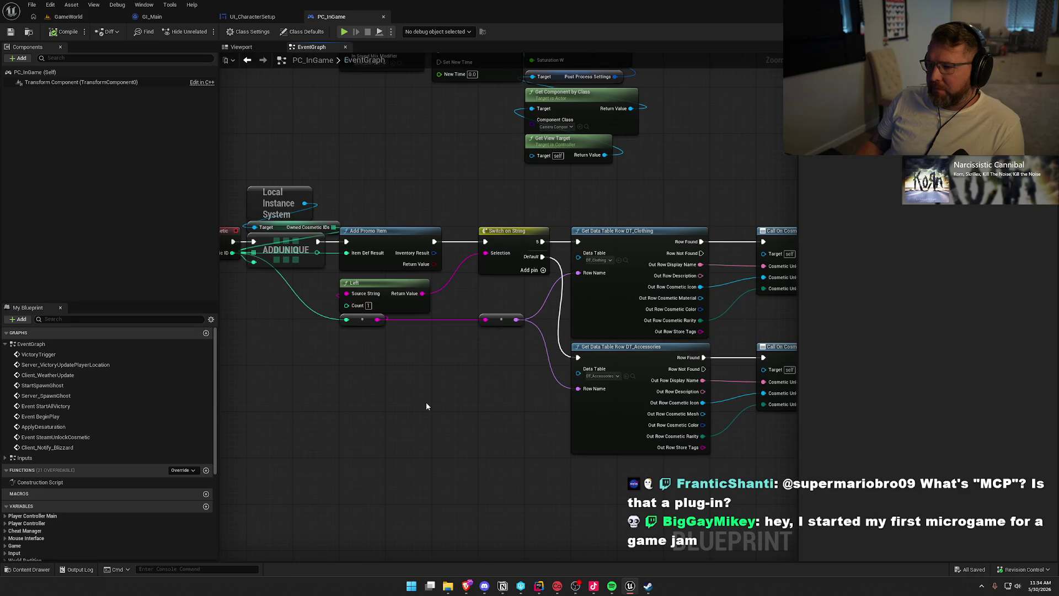
{"action": "scroll", "coordinate": [440, 299], "scroll_direction": "up", "scroll_amount": 1}
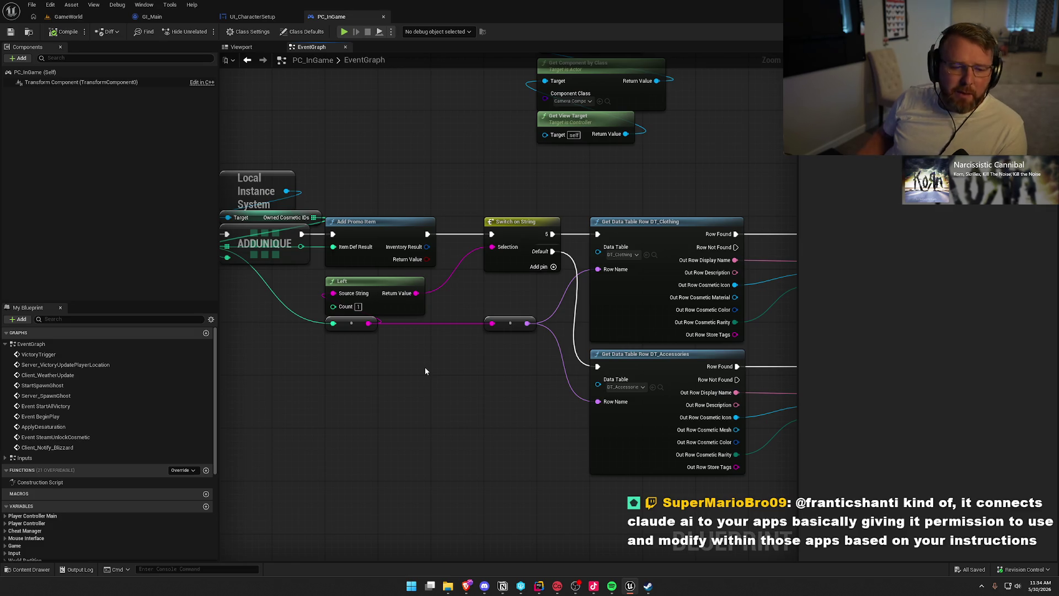
{"action": "left_click_drag", "start_coordinate": [363, 393], "coordinate": [443, 437]}
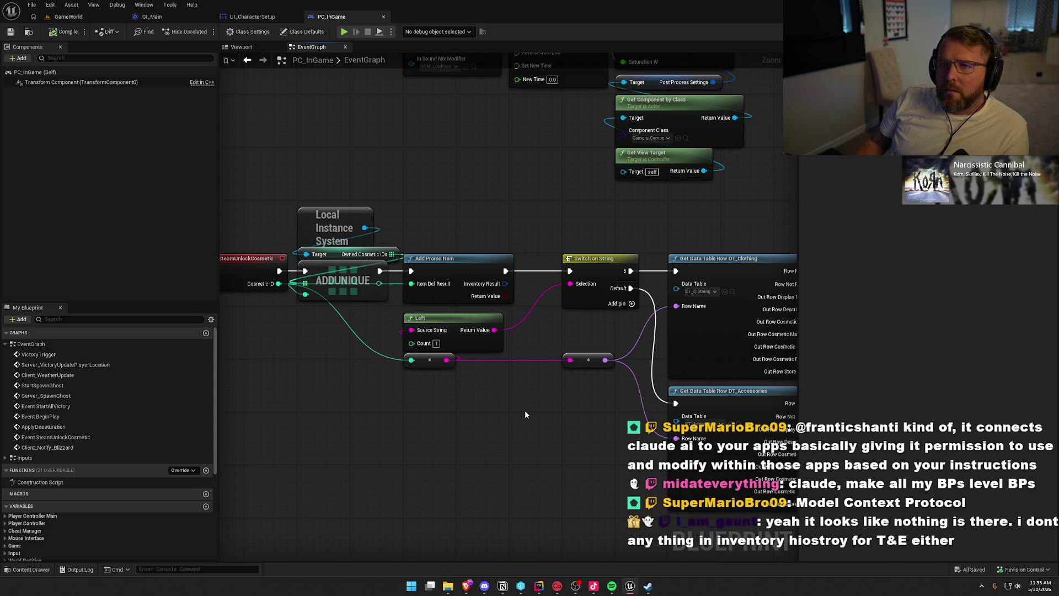
{"action": "left_click_drag", "start_coordinate": [538, 415], "coordinate": [451, 346]}
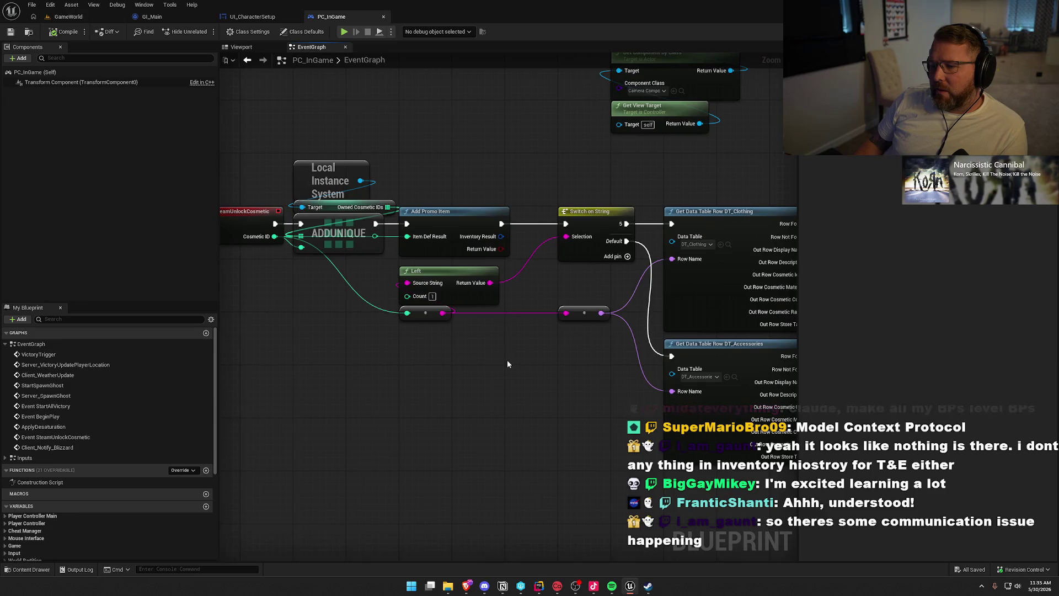
{"action": "left_click_drag", "start_coordinate": [438, 142], "coordinate": [497, 321]}
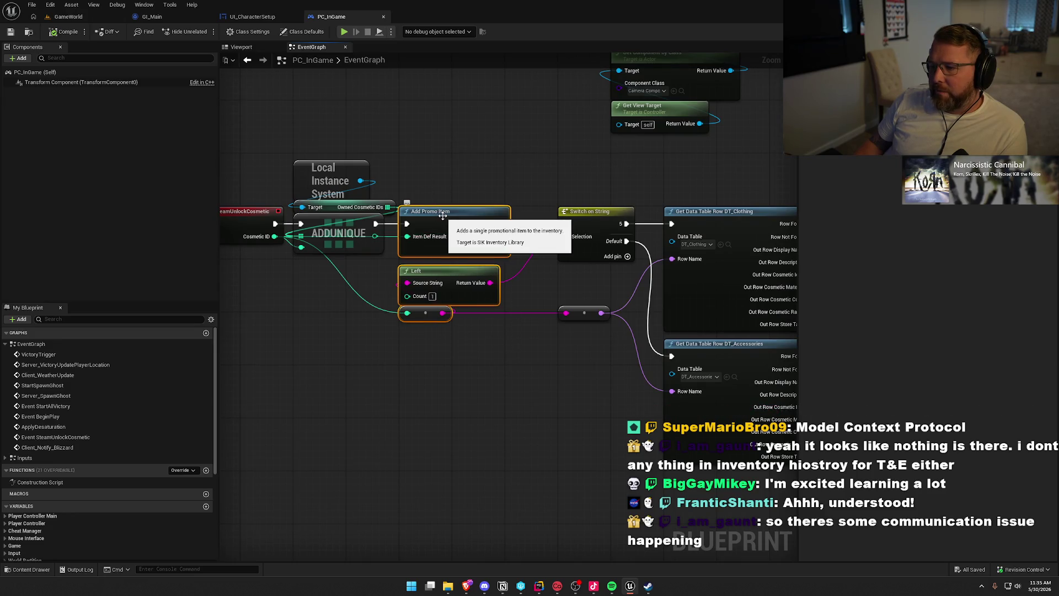
{"action": "left_click", "coordinate": [497, 449]}
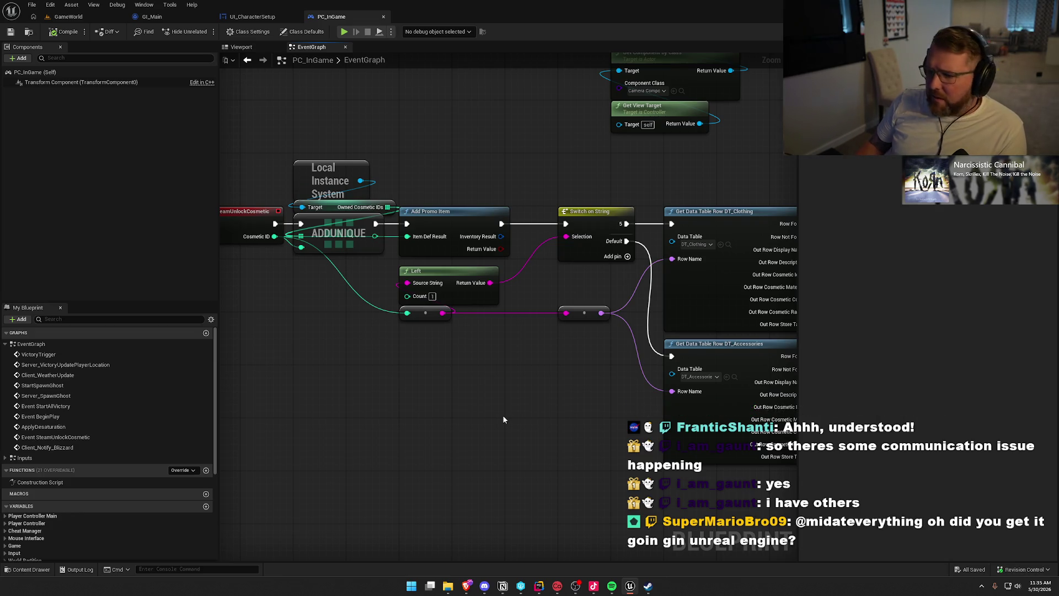
{"action": "left_click", "coordinate": [447, 211]}
{"action": "double_click", "coordinate": [448, 210]}
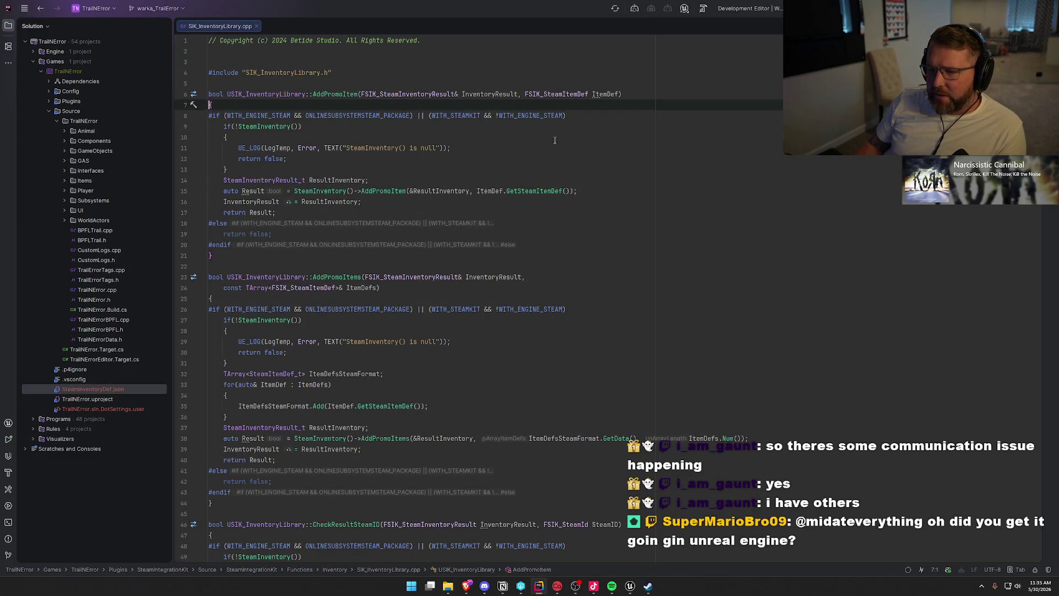
{"action": "left_click", "coordinate": [246, 126]}
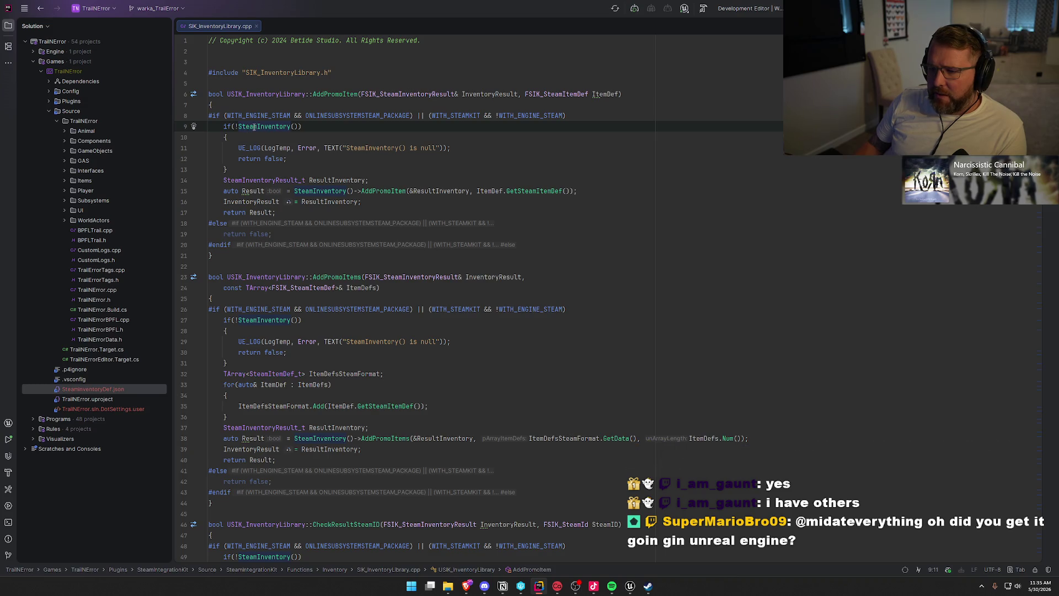
{"action": "mouse_move", "coordinate": [254, 127]}
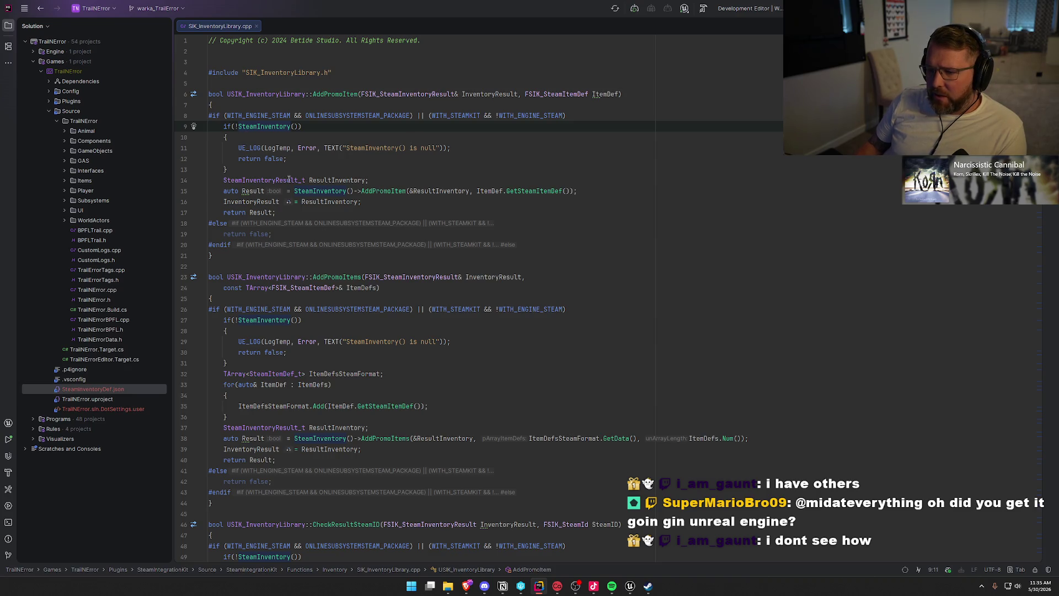
{"action": "mouse_move", "coordinate": [322, 181]}
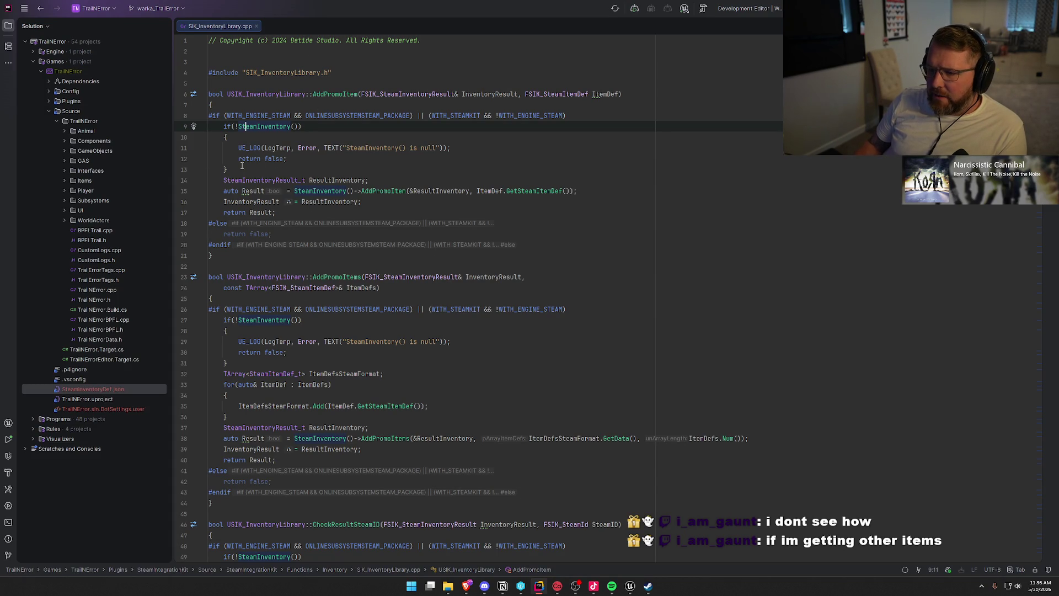
{"action": "left_click_drag", "start_coordinate": [225, 126], "coordinate": [257, 166]}
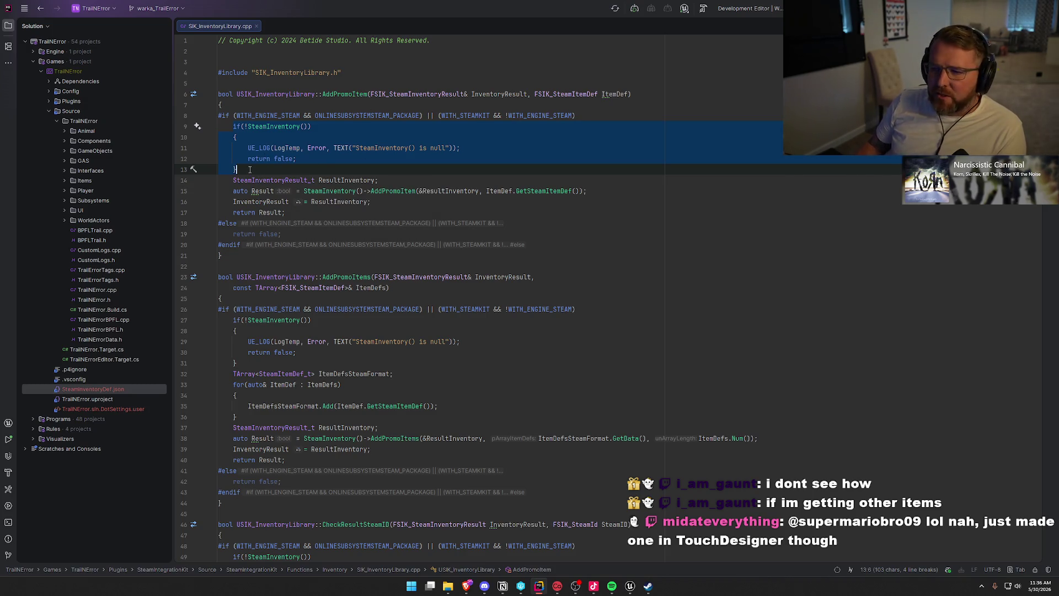
{"action": "key", "text": "Escape"}
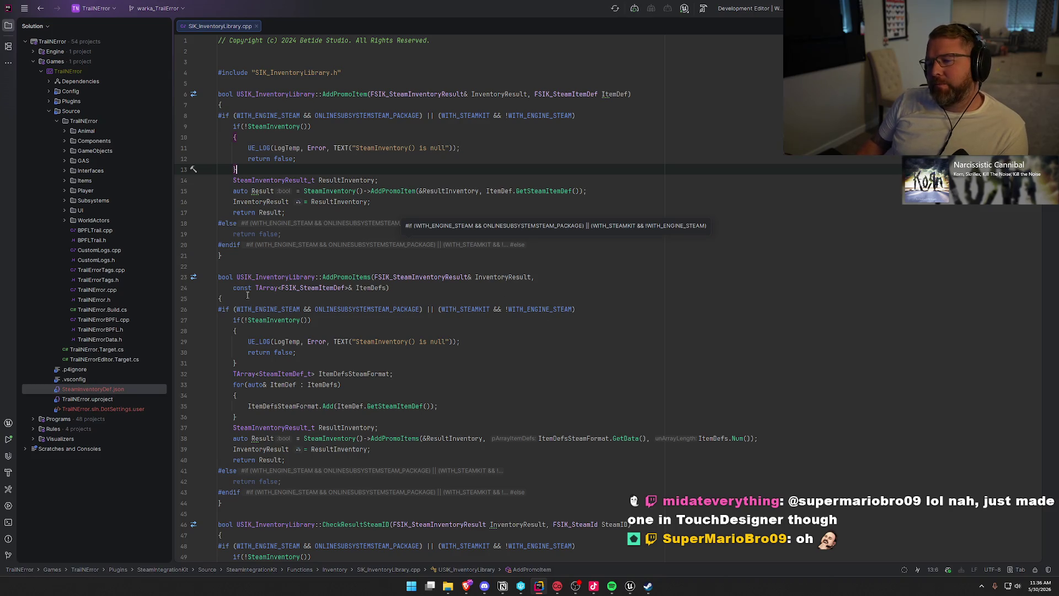
{"action": "left_click", "coordinate": [225, 255]}
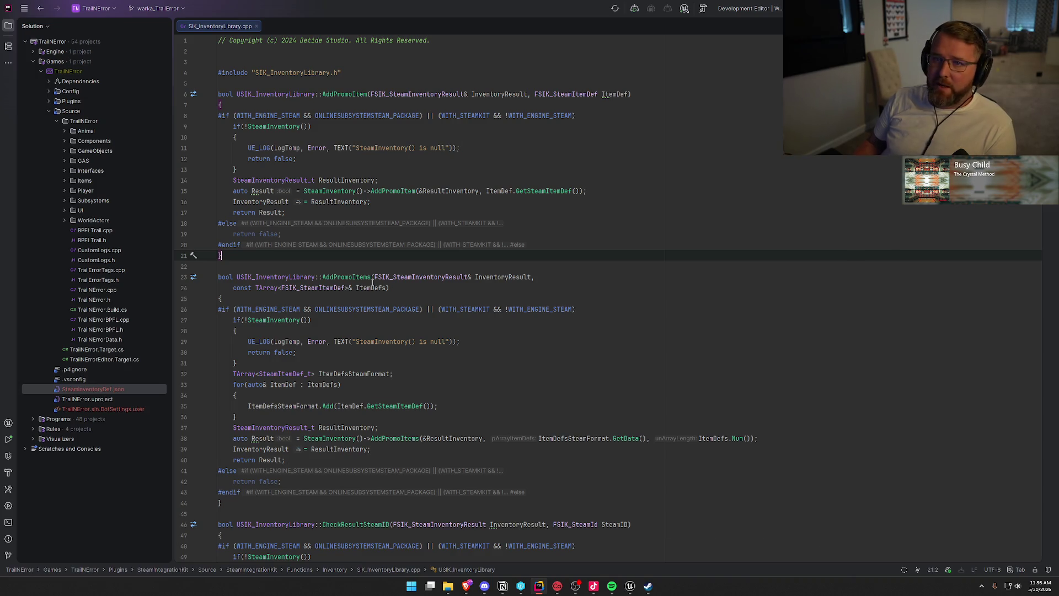
{"action": "mouse_move", "coordinate": [372, 282]}
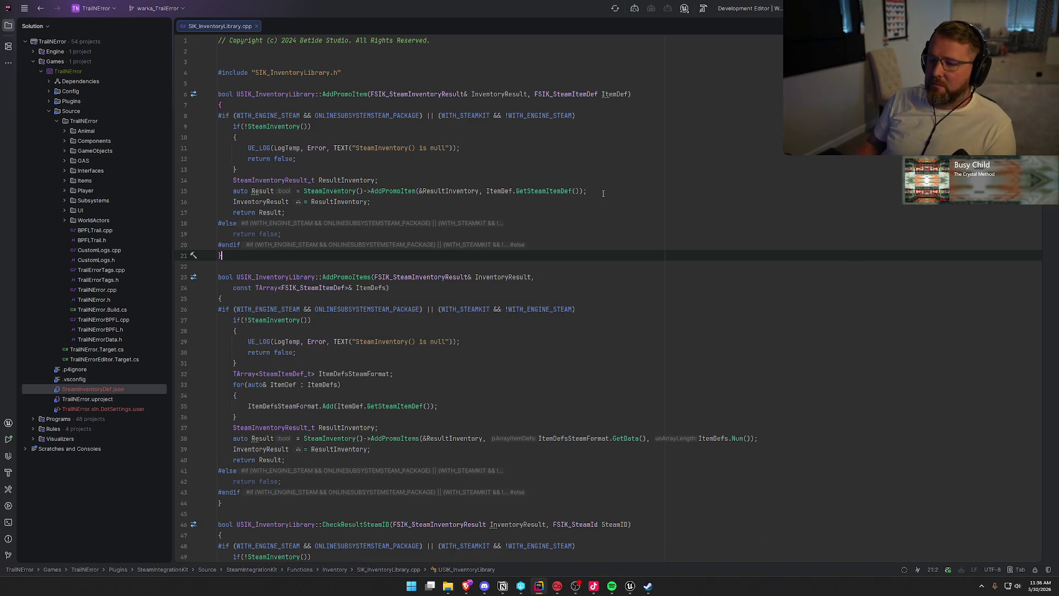
{"action": "middle_click", "coordinate": [250, 26]}
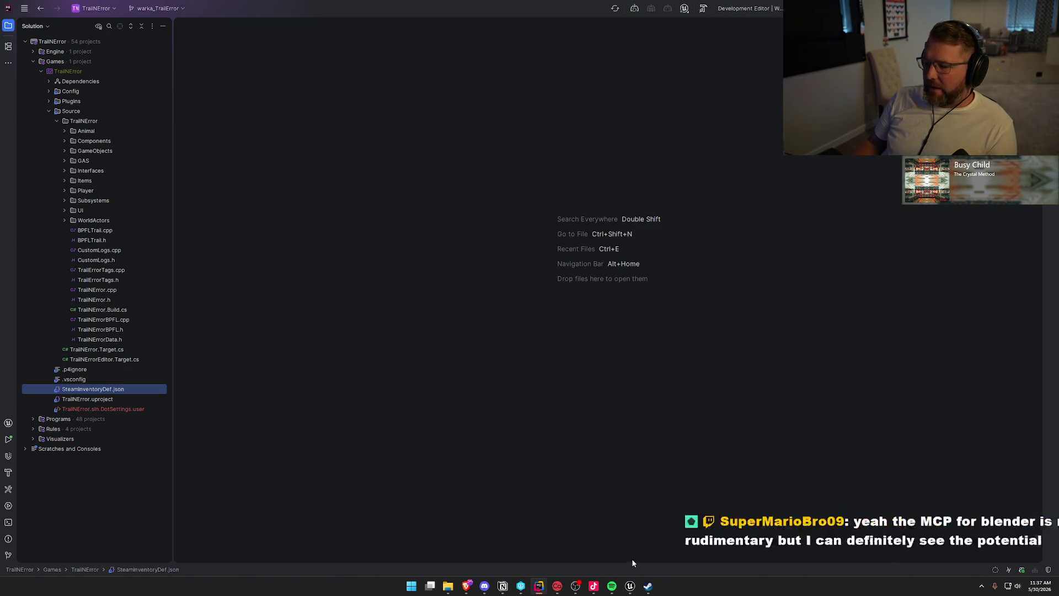
{"action": "left_click", "coordinate": [649, 591]}
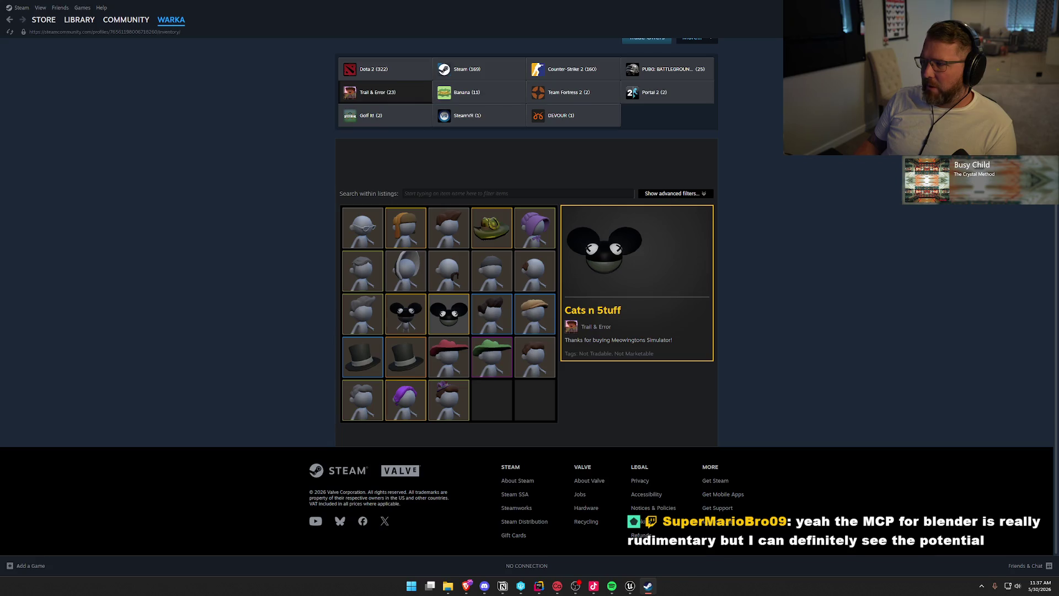
{"action": "key", "text": "alt+F4"}
{"action": "left_click", "coordinate": [638, 586]}
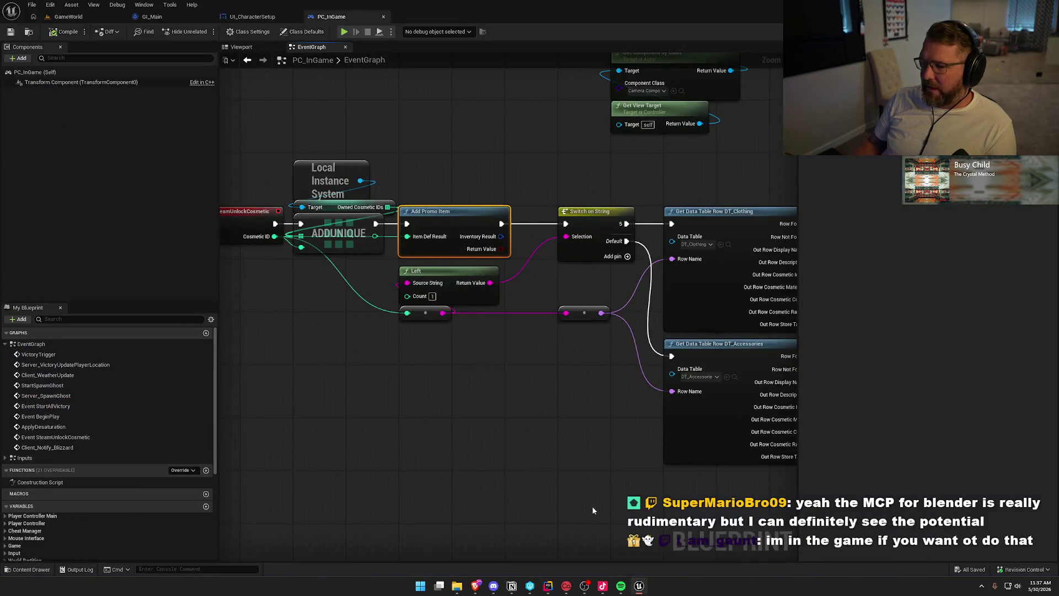
{"action": "mouse_move", "coordinate": [326, 145]}
{"action": "left_mouse_down"}
{"action": "mouse_move", "coordinate": [348, 156]}
{"action": "mouse_move", "coordinate": [578, 416]}
{"action": "mouse_move", "coordinate": [568, 417]}
{"action": "left_mouse_up"}
{"action": "left_click", "coordinate": [544, 418]}
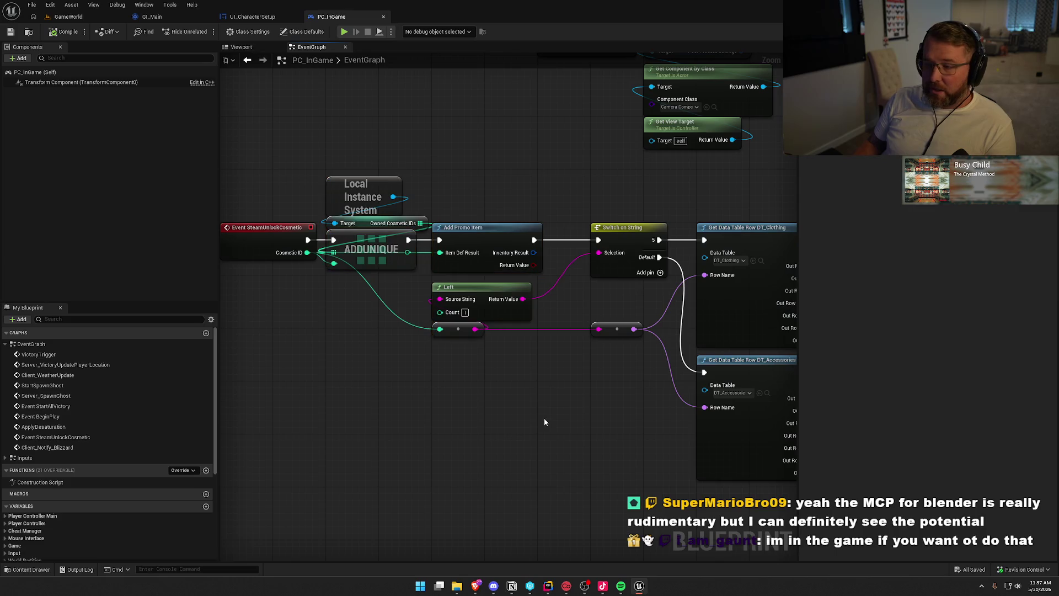